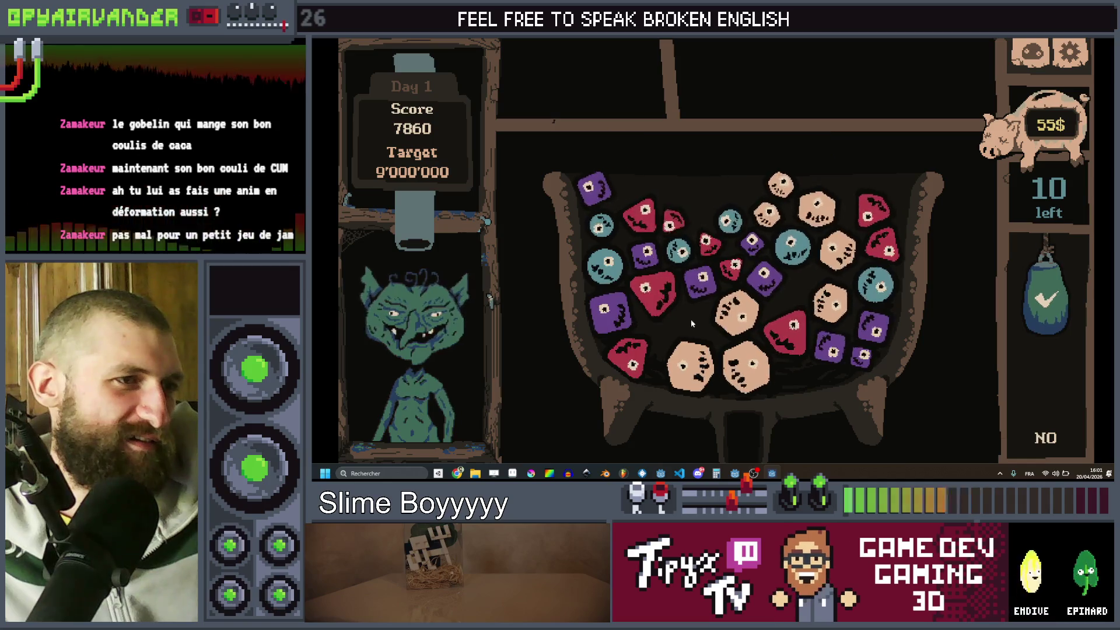
- Pop tan, red, teal and purple slime chains in the cauldron, raising the Day 1 score to 13205
left_click(734, 327)
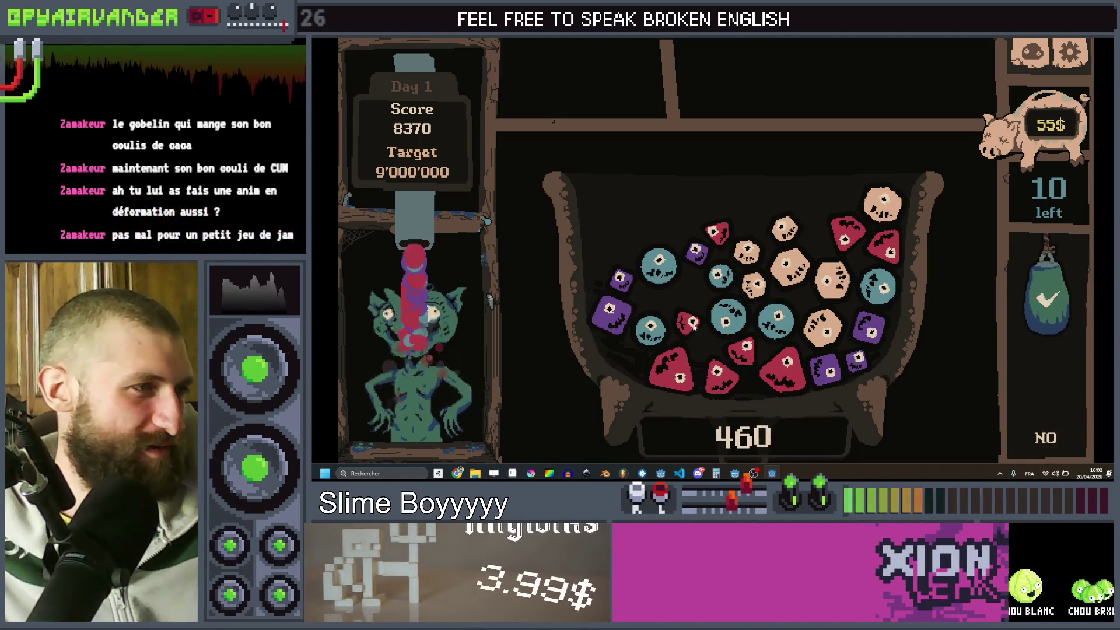
left_click(682, 357)
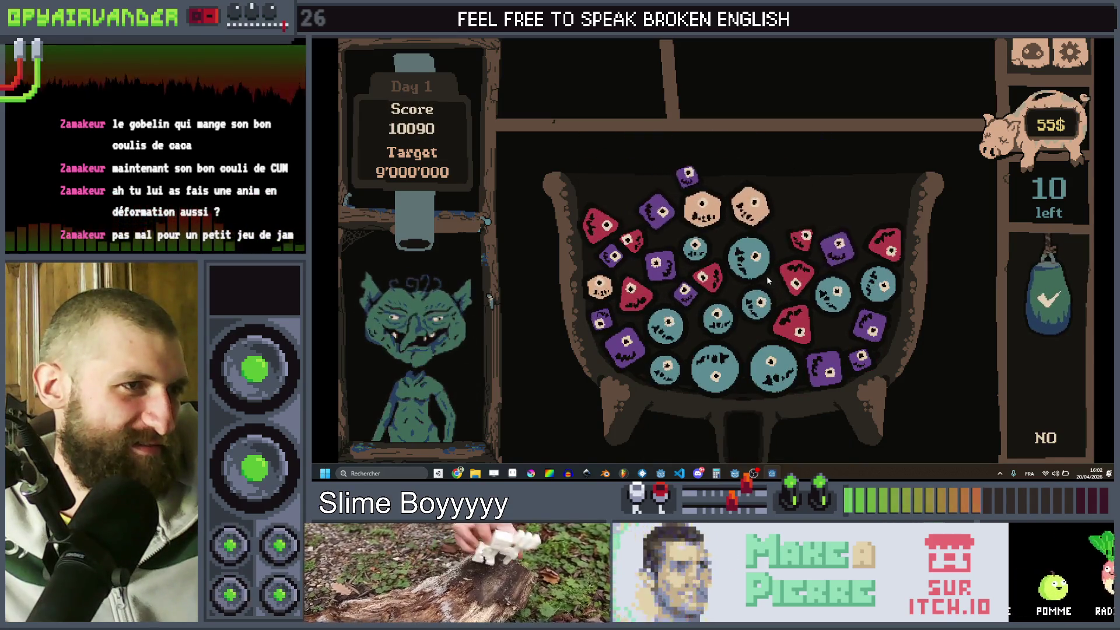
left_click(699, 250)
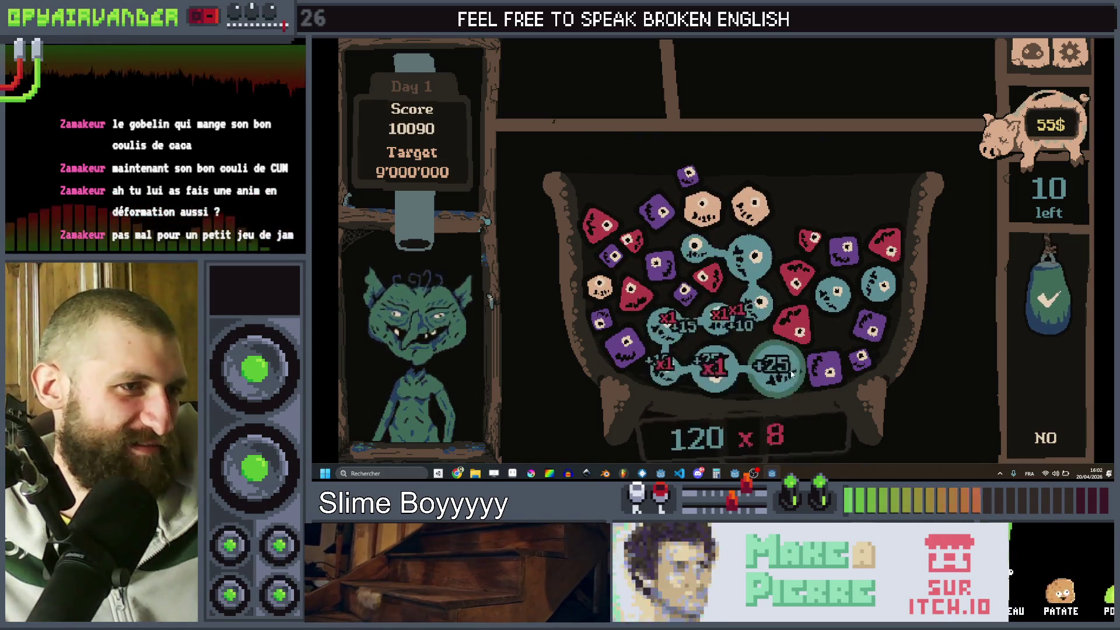
left_click(1048, 295)
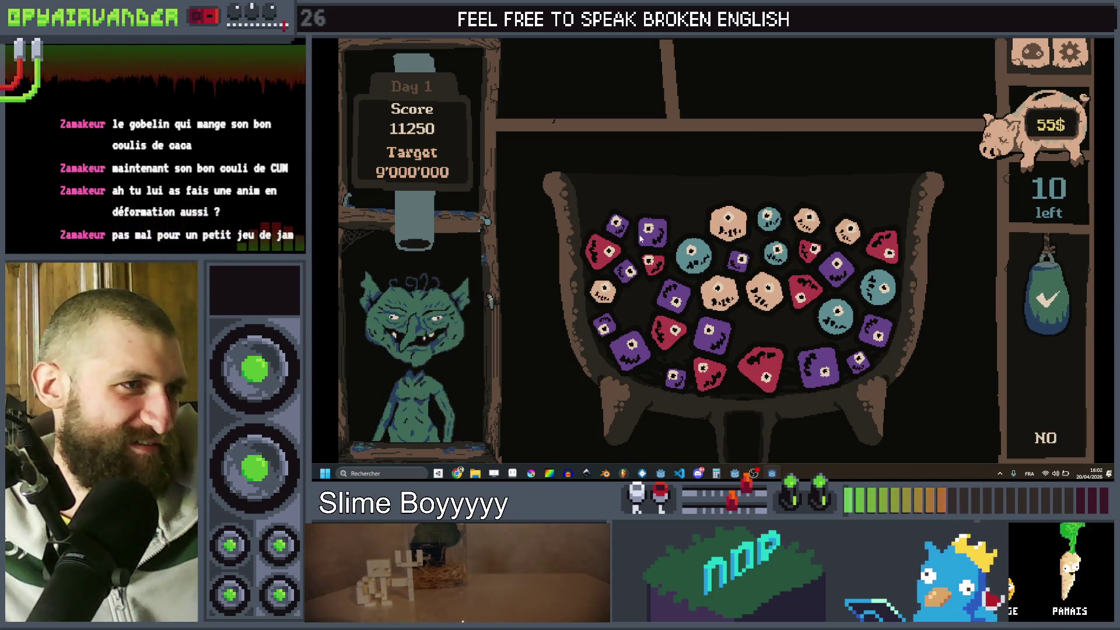
left_click(622, 230)
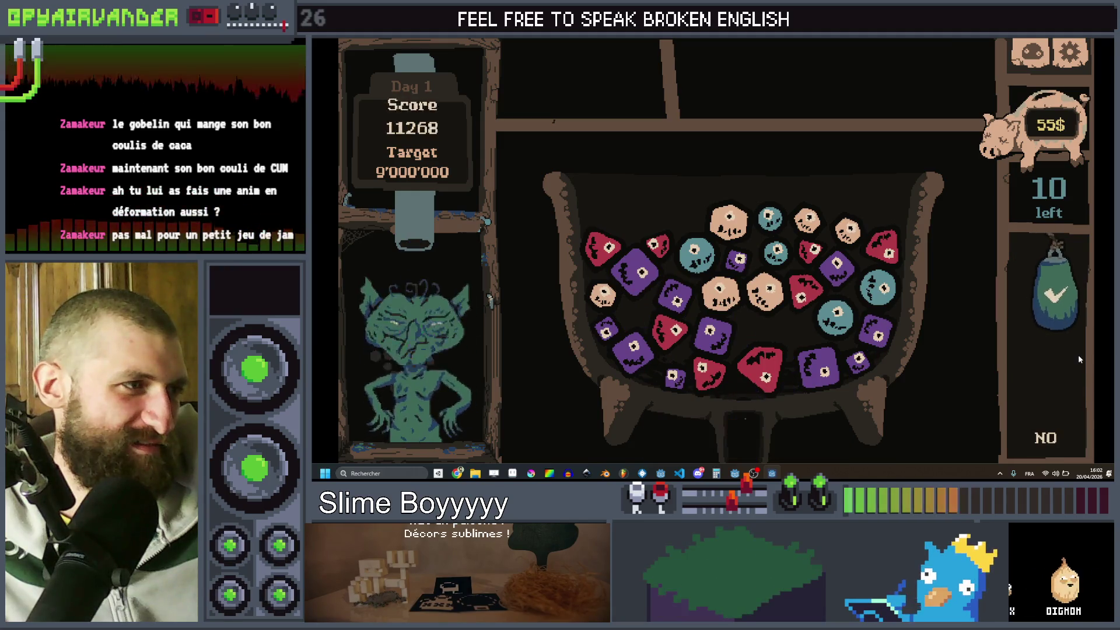
left_click(743, 297)
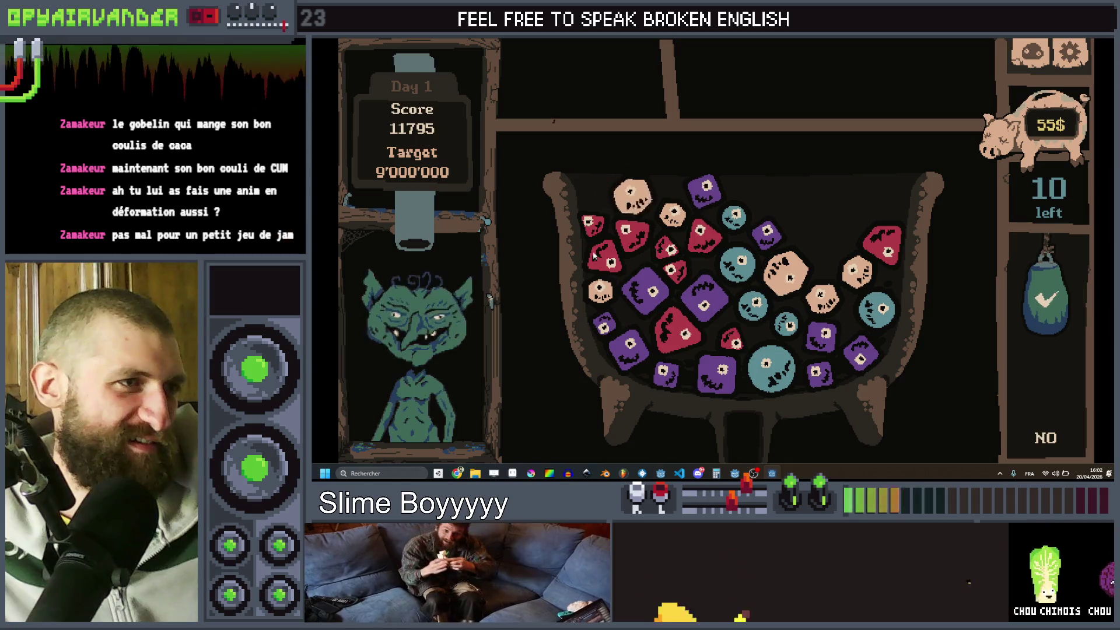
left_click(677, 272)
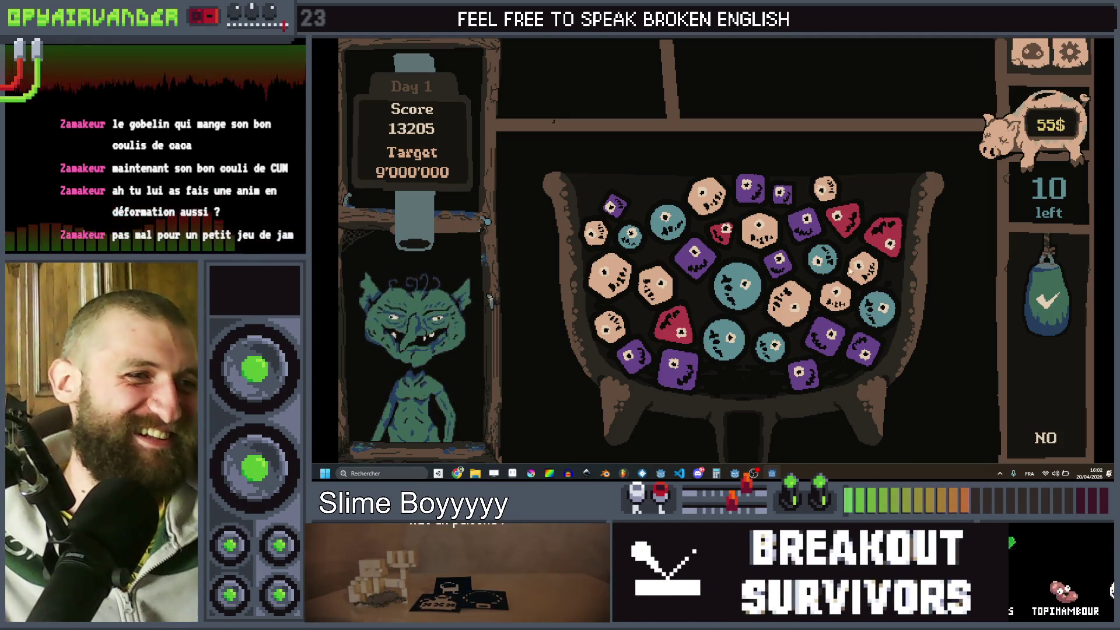
- Chain tan slimes, pop purple and red groups to reach 13695, then close the game
left_click_drag(862, 267, 774, 345)
left_click_drag(862, 339, 735, 320)
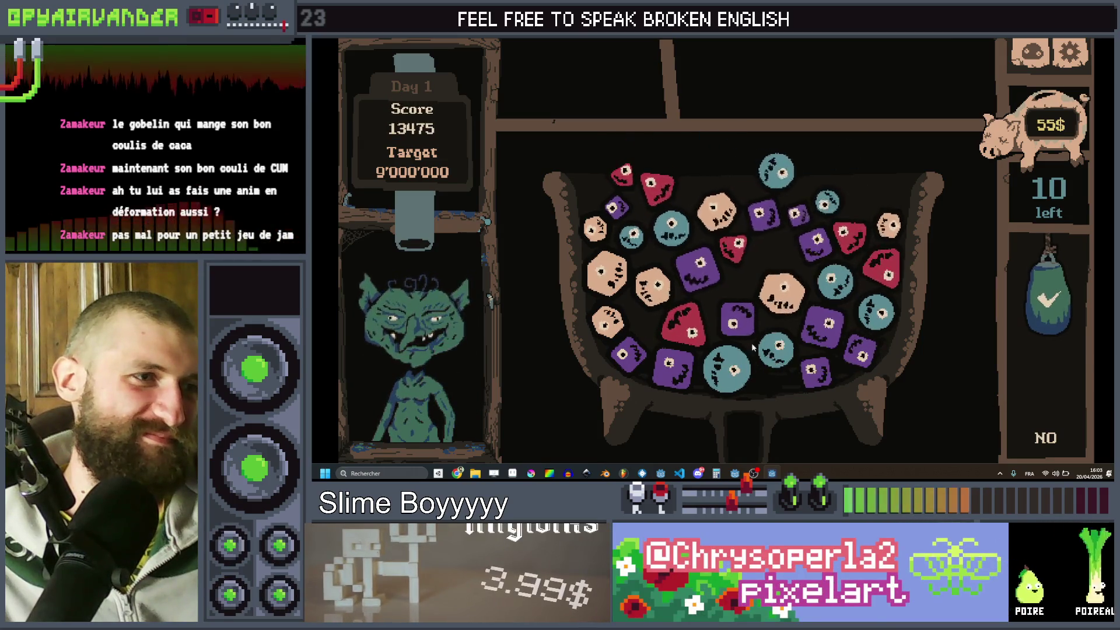
left_click(770, 244)
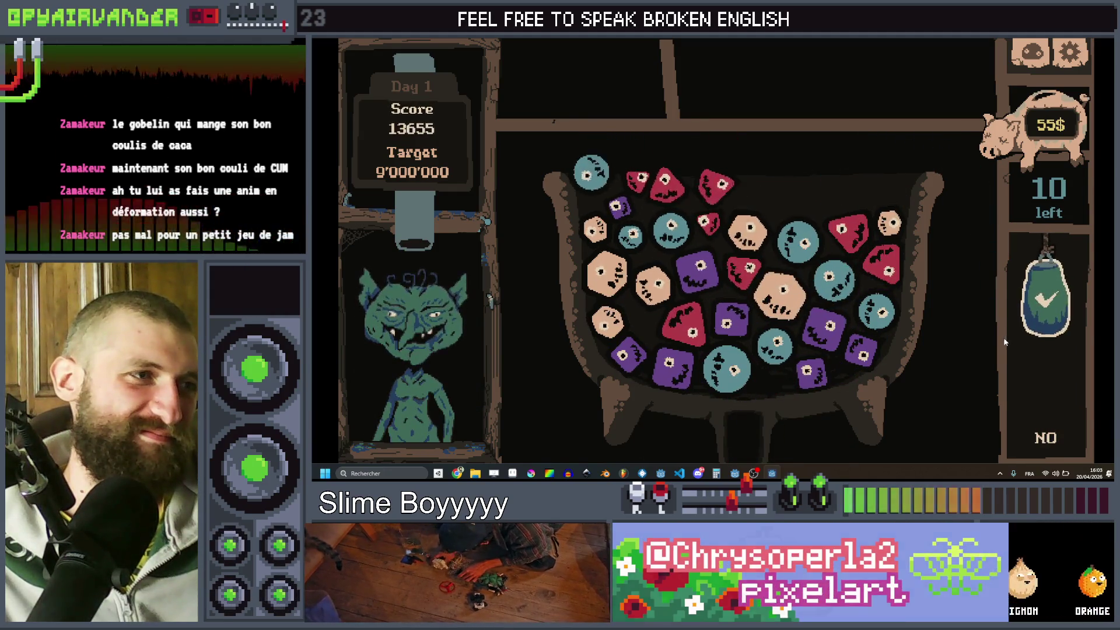
left_click(665, 186)
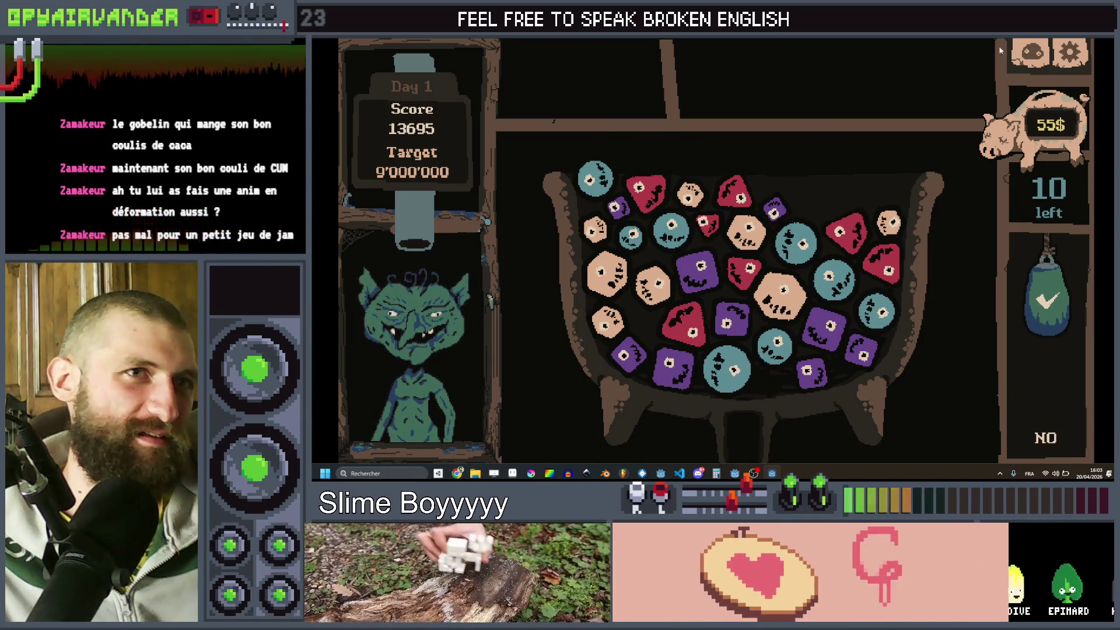
key("alt+F4")
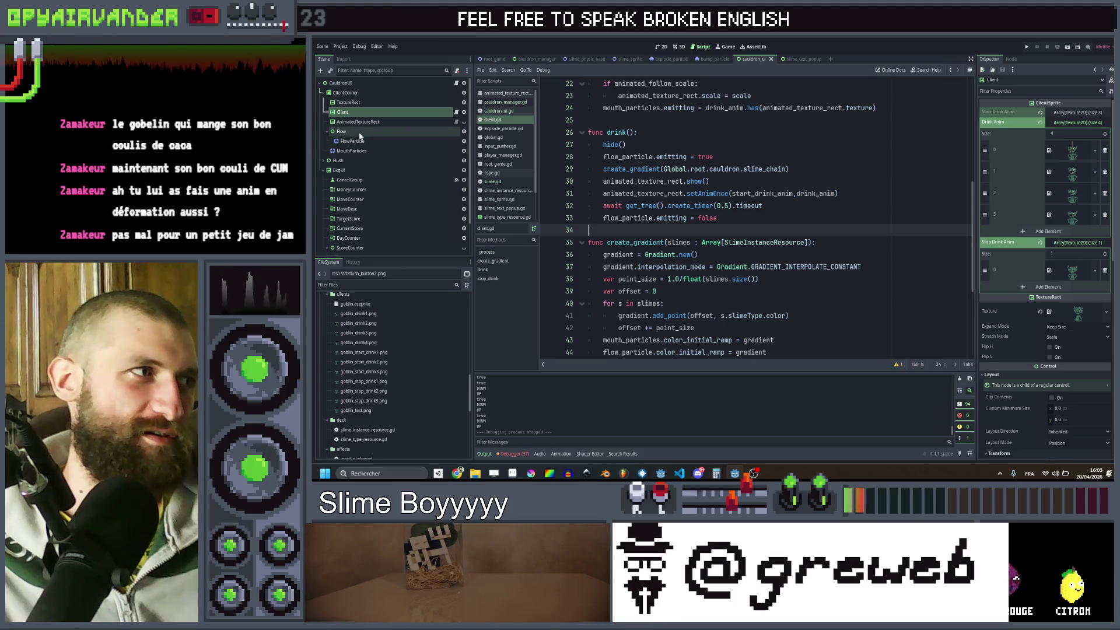
- Add an onready reference to the Flow node in client.gd
left_click(360, 134)
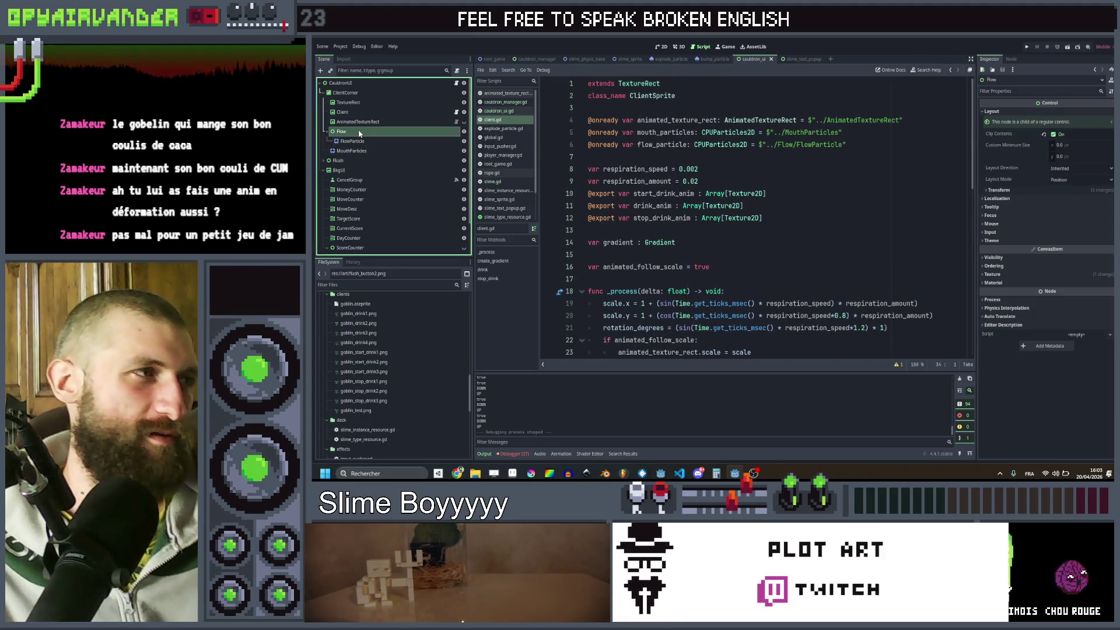
left_click_drag(403, 145, 743, 169)
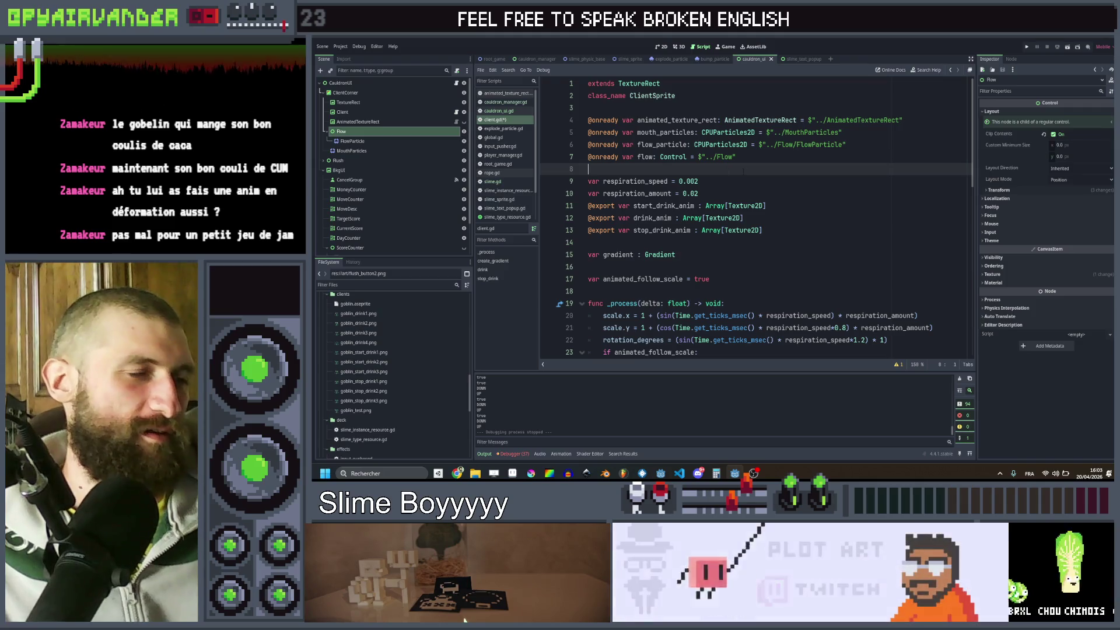
scroll(746, 169, "down", 3)
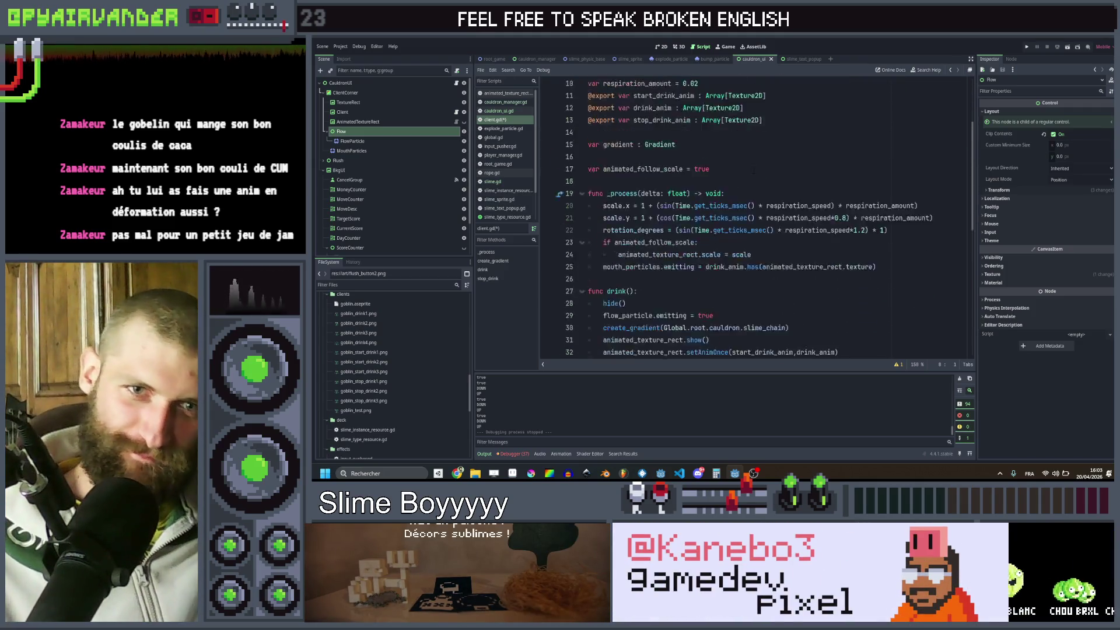
scroll(755, 171, "up", 3)
scroll(755, 170, "down", 8)
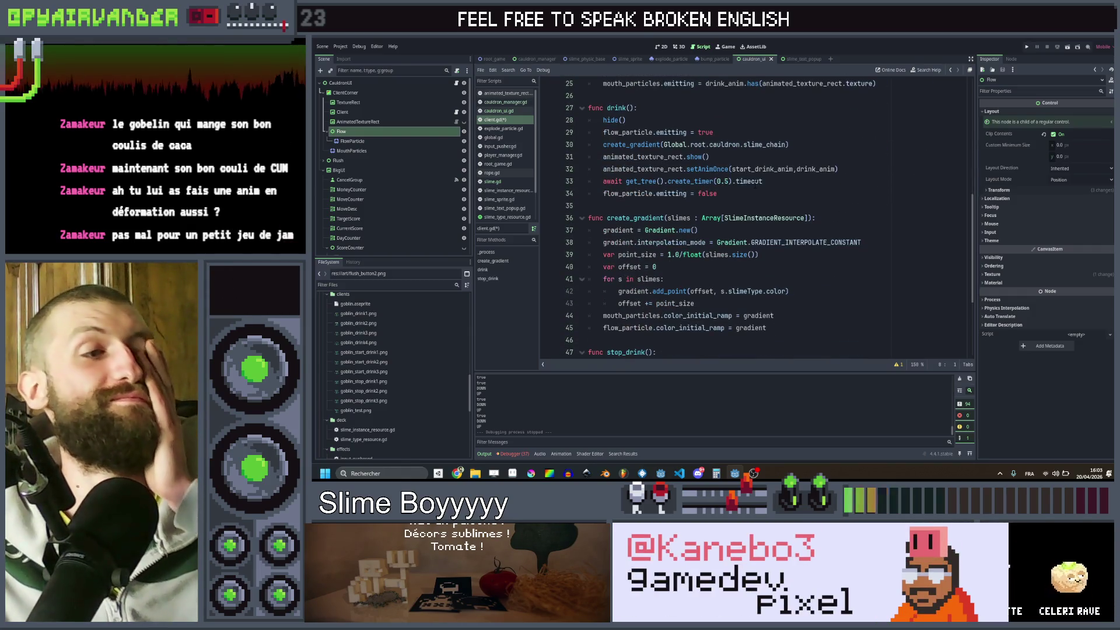
scroll(768, 194, "up", 4)
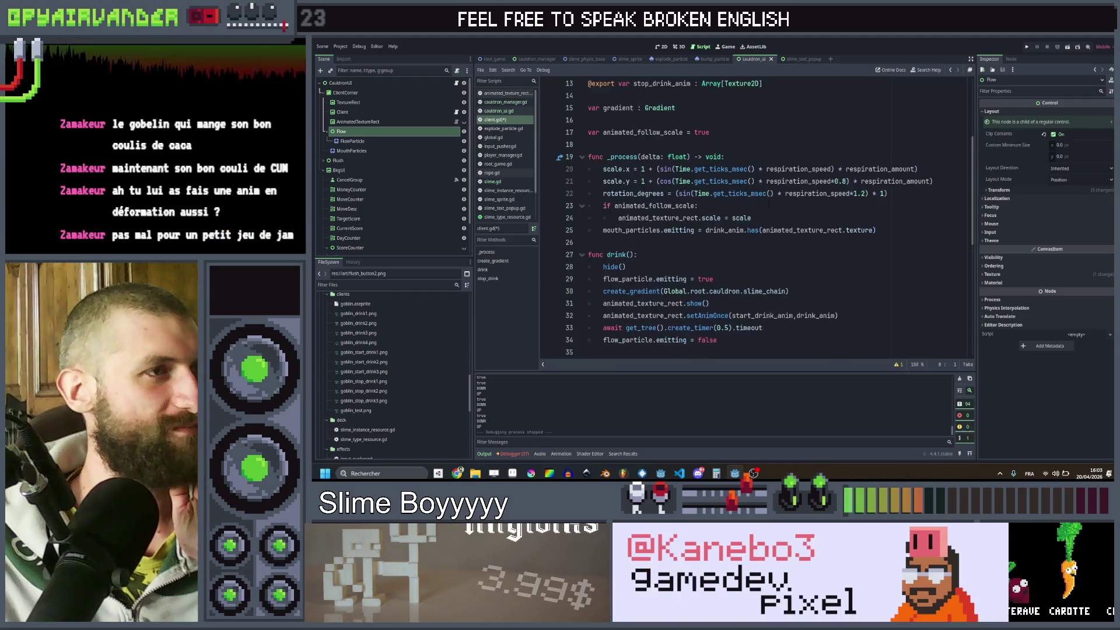
scroll(756, 219, "down", 4)
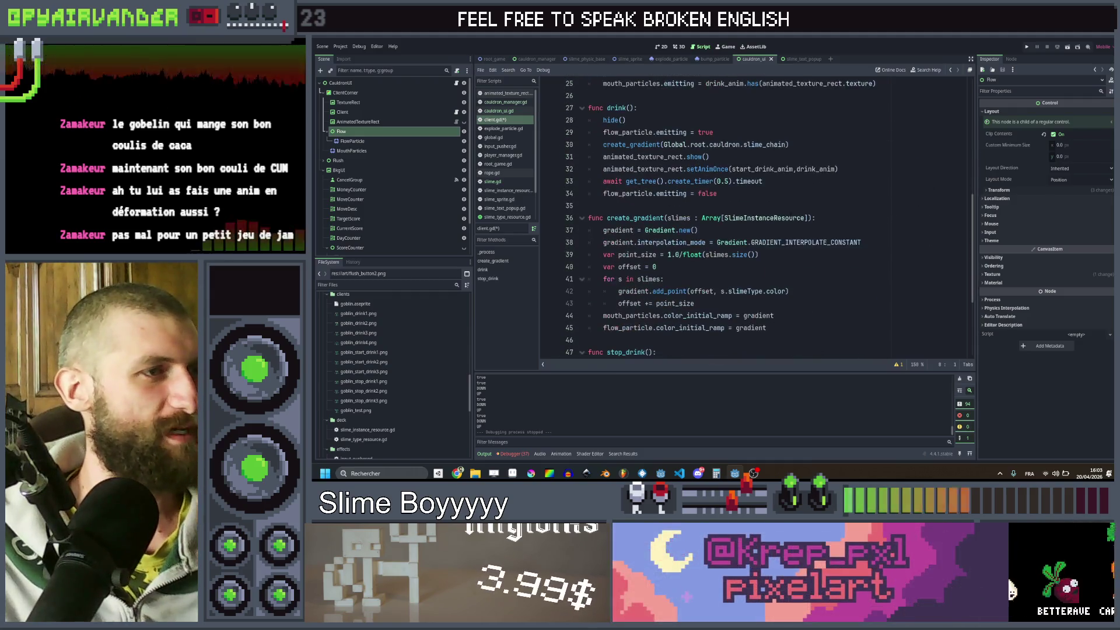
- Begin a line in create_gradient setting flow.size.x = clamp(...)
left_click(823, 217)
key("Return")
type("flo")
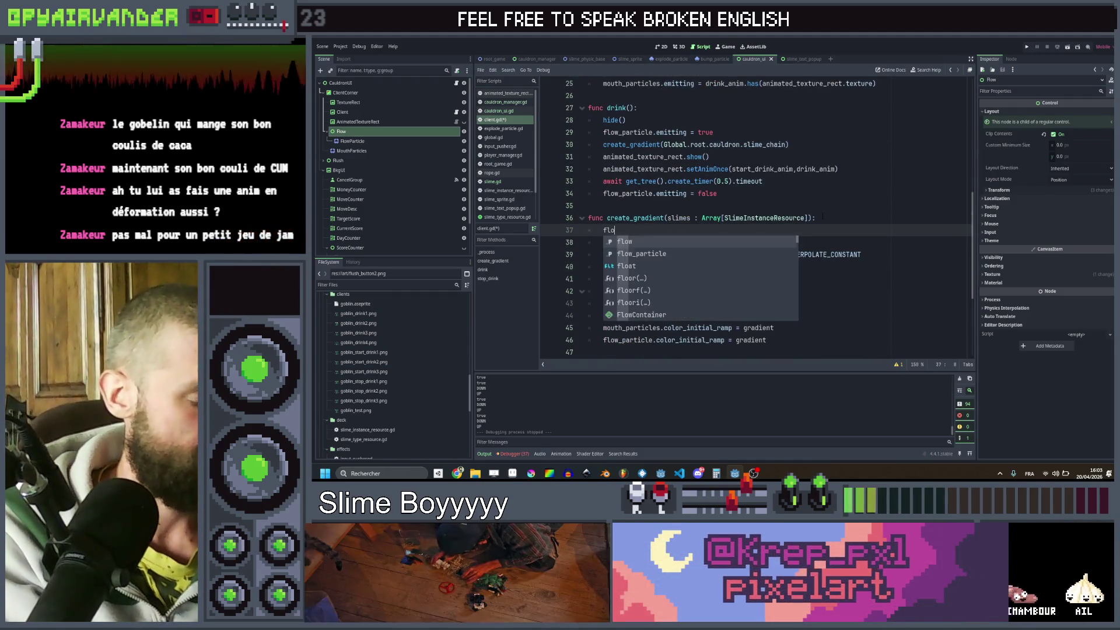
type("w.siz")
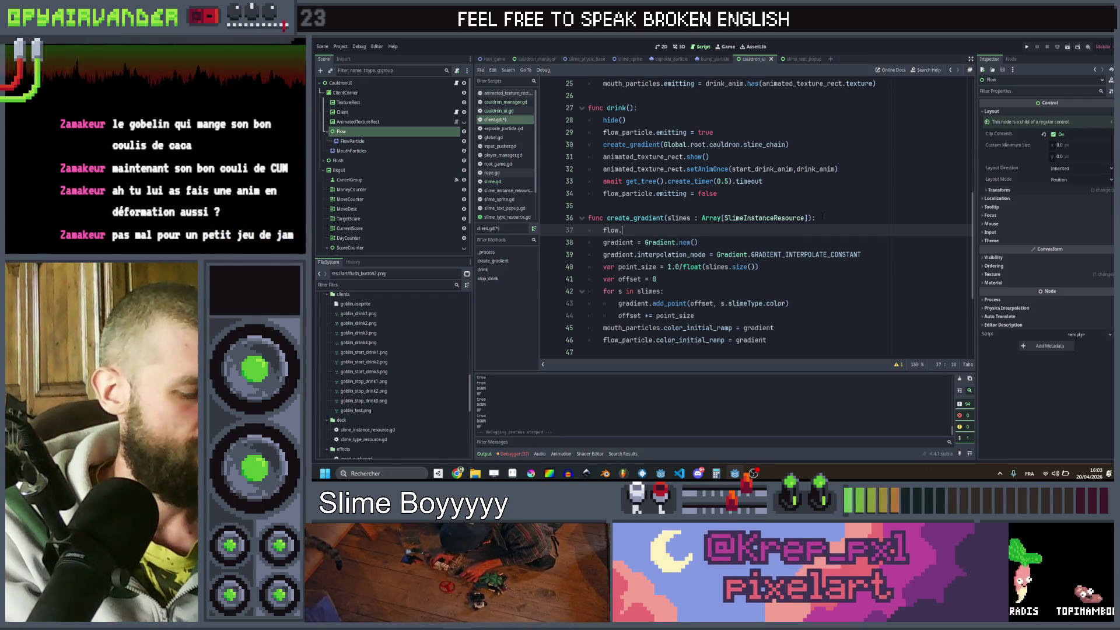
type("e")
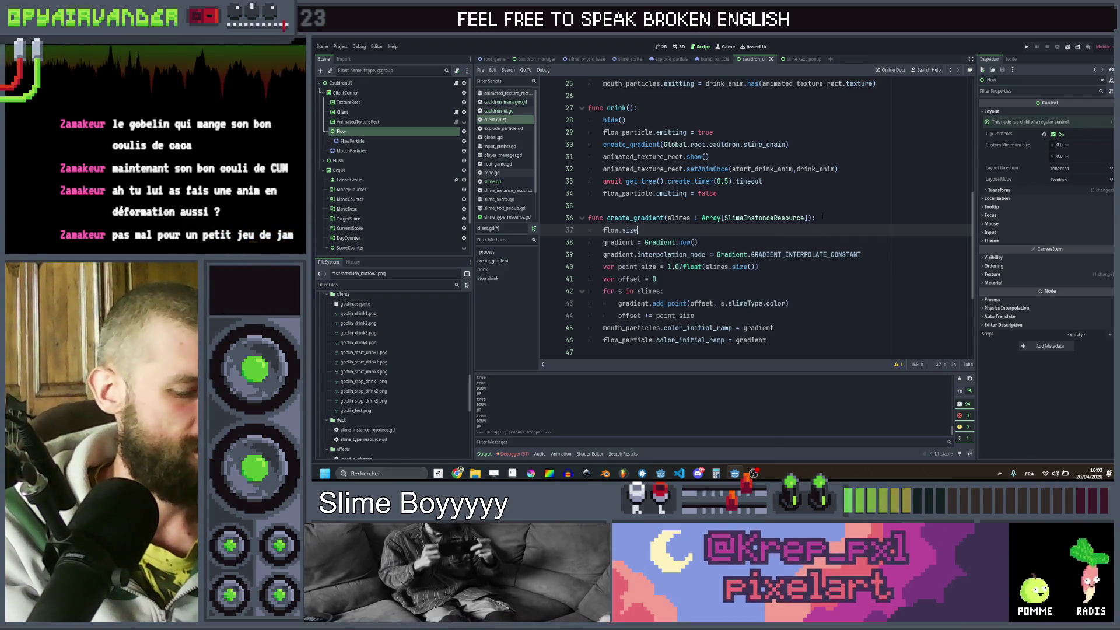
type(".x = ")
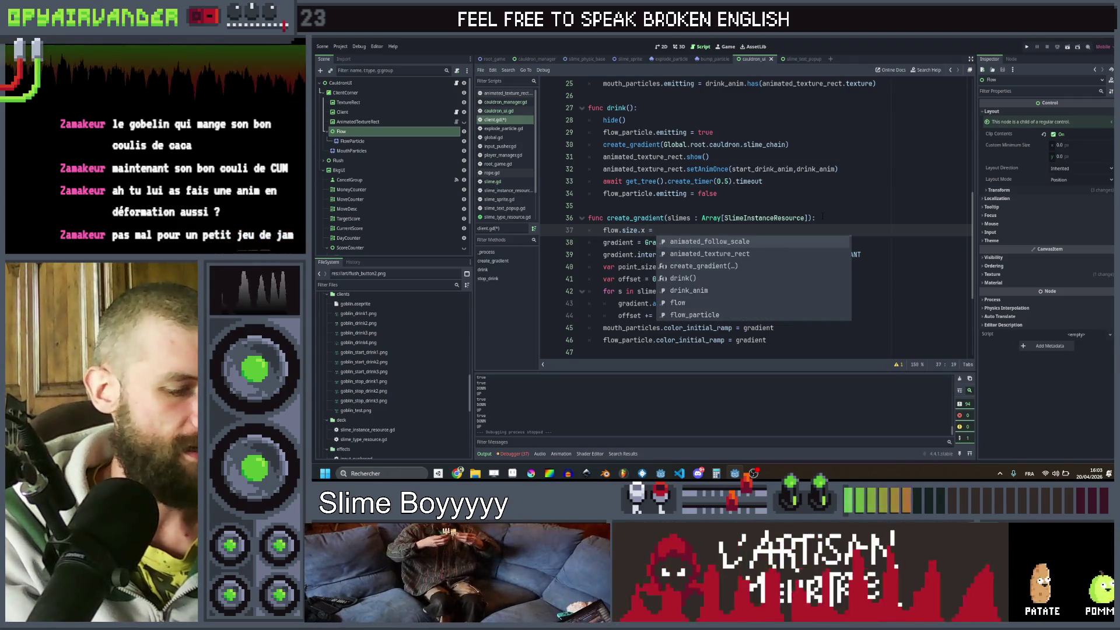
type("clamp(2,")
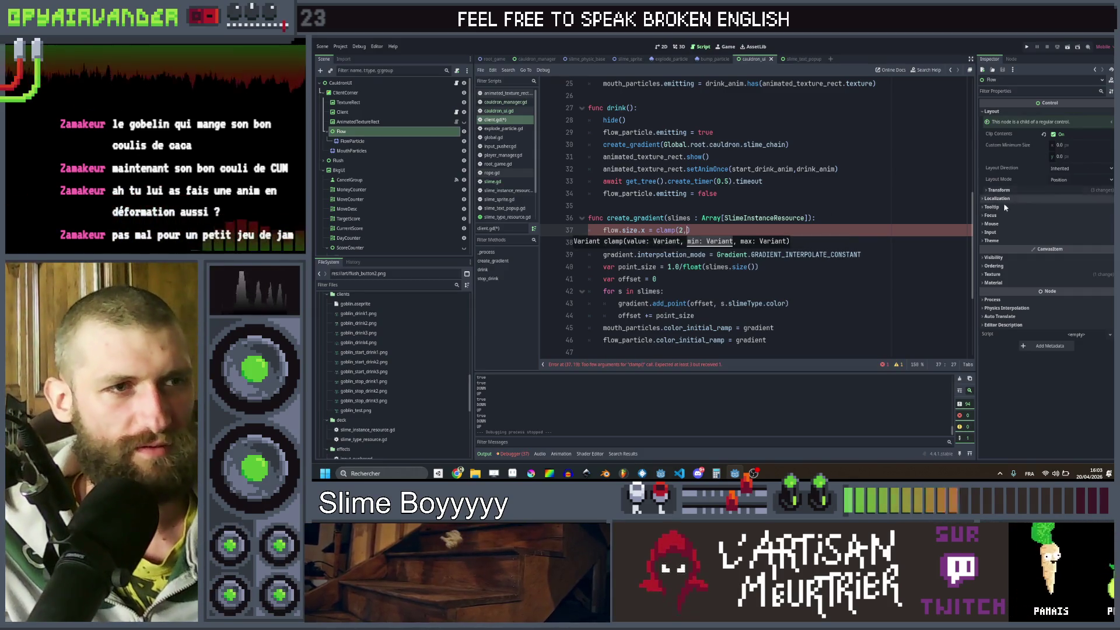
left_click(997, 190)
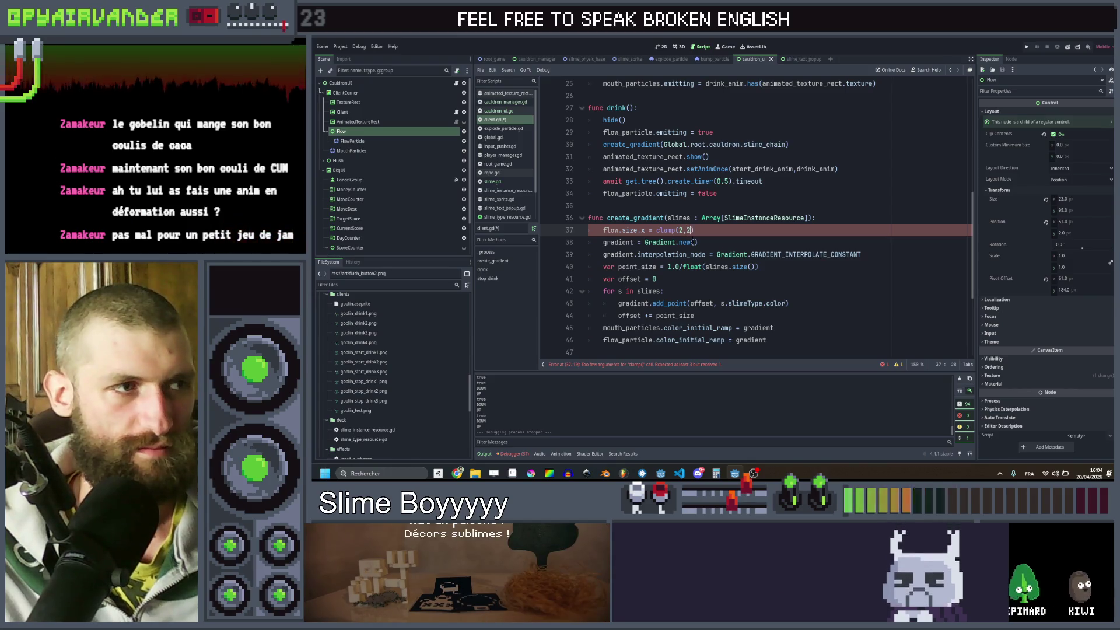
- Finish the clamp as clamp(slimes.size(), 2, 24) and start a flow.position.x line below it
type("4)")
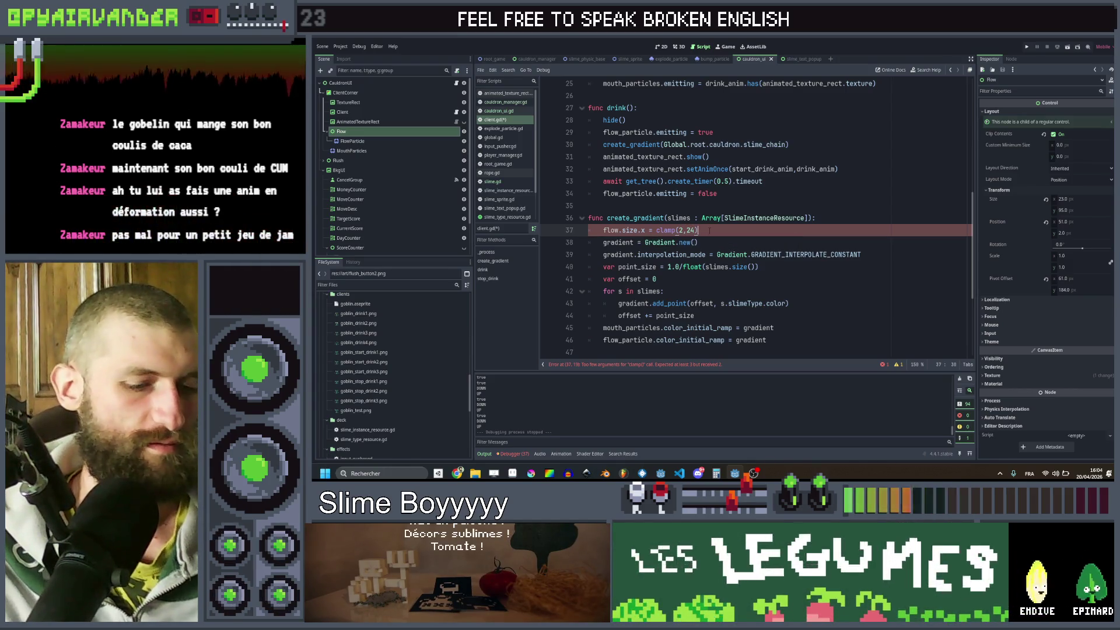
key("Left")
key("Left")
key("Left")
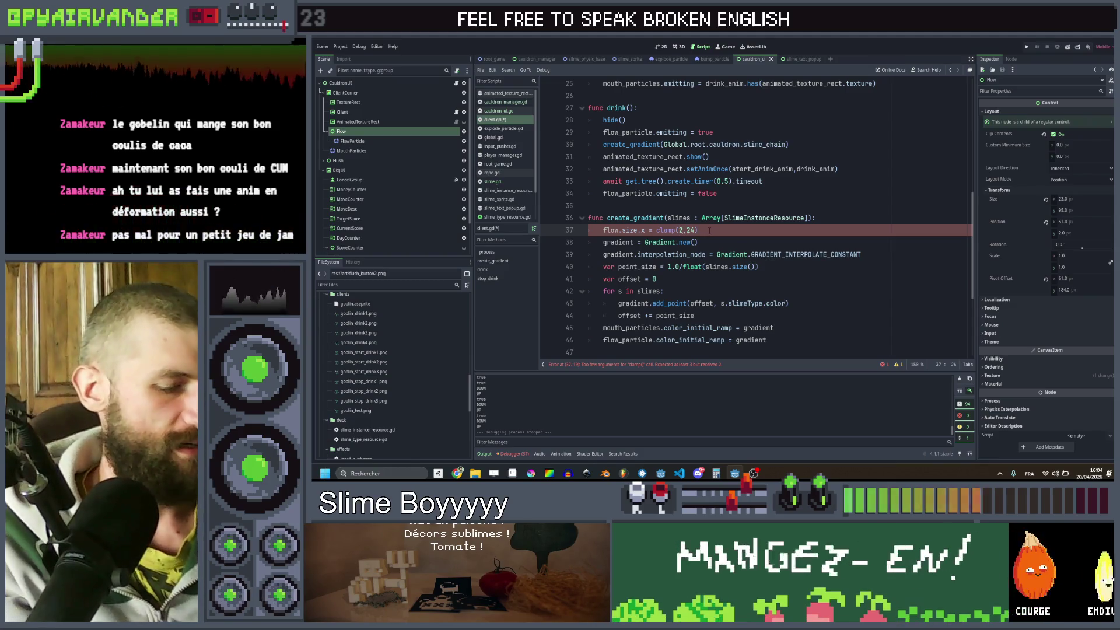
key("Delete")
type("slimes.cou")
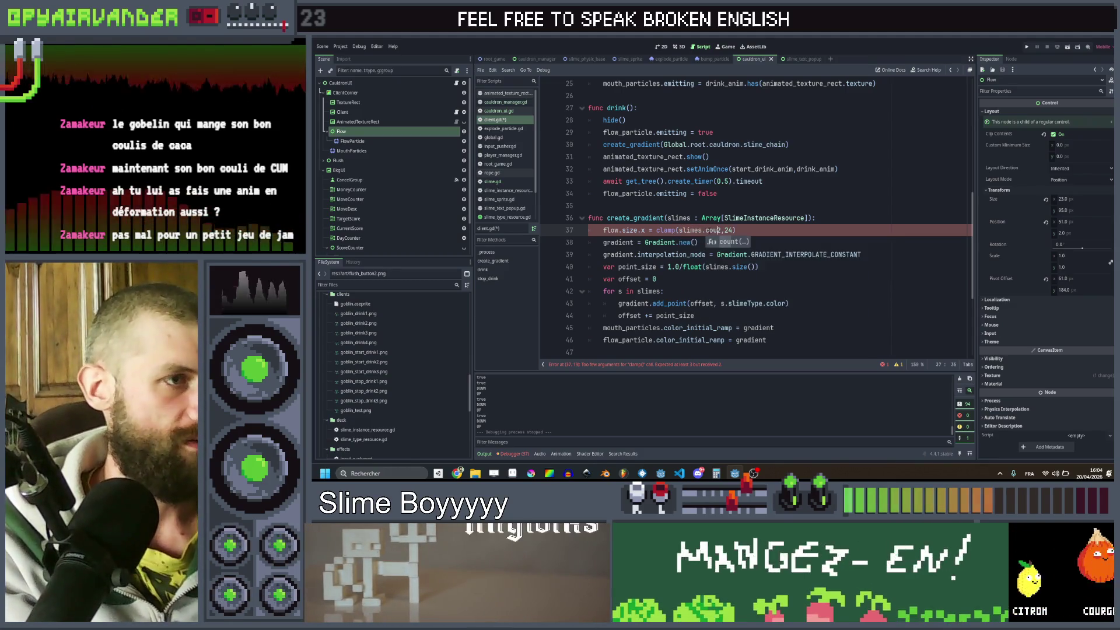
key("BackSpace")
key("BackSpace")
key("BackSpace")
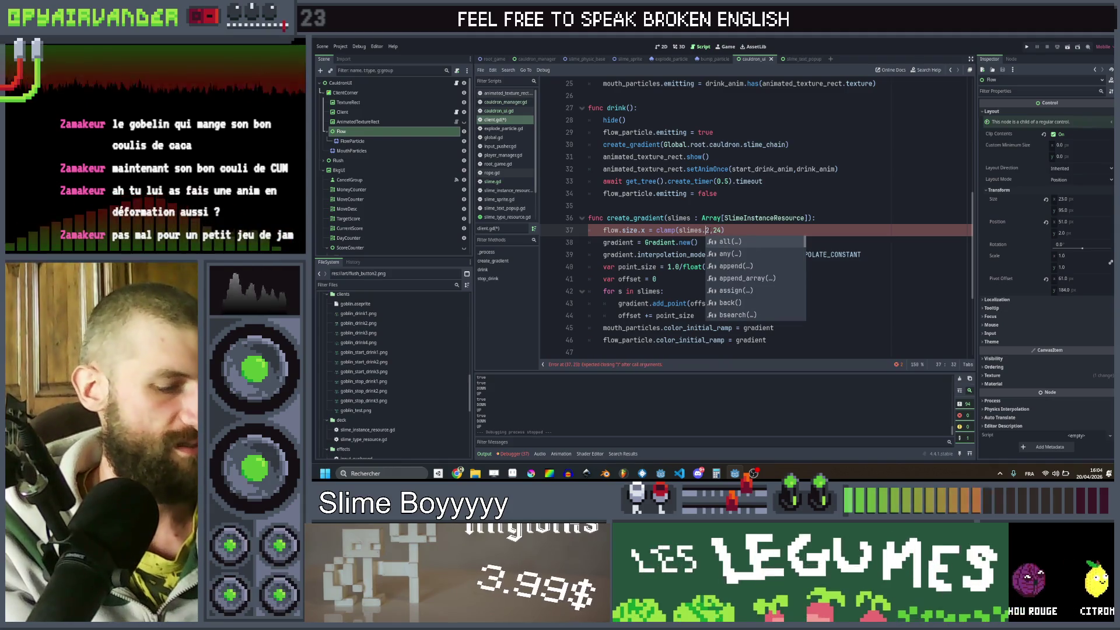
type("size(")
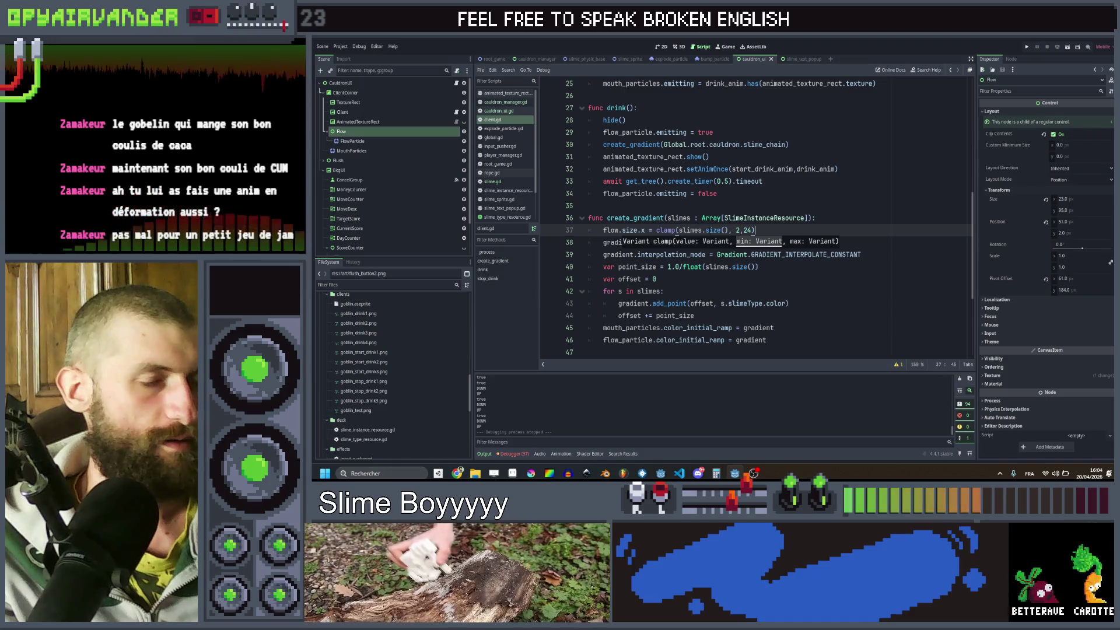
key("Return")
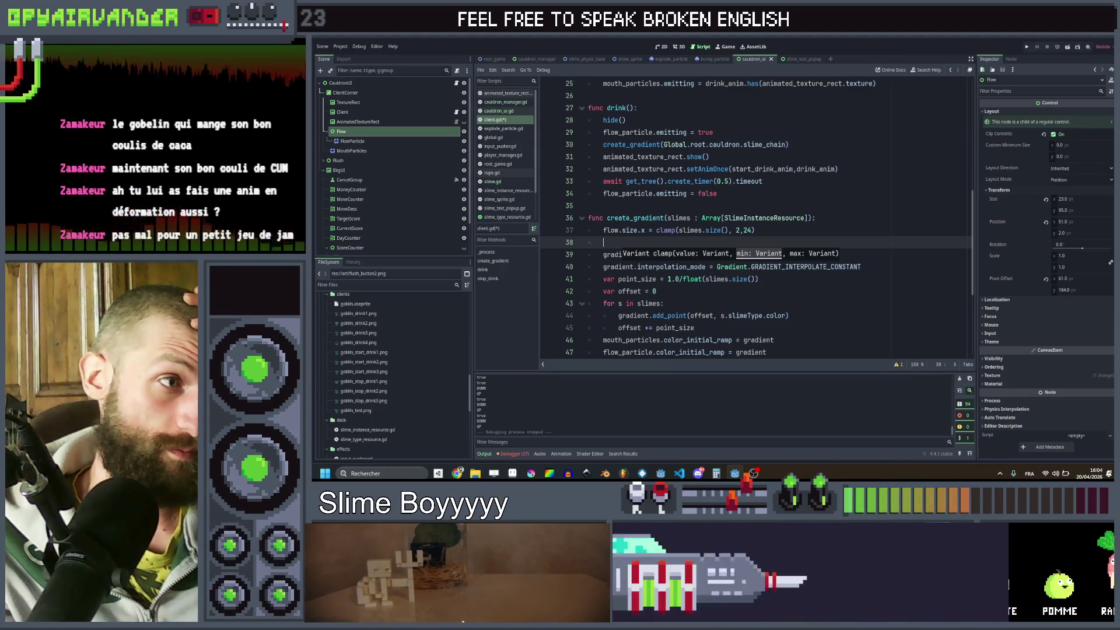
type("flow")
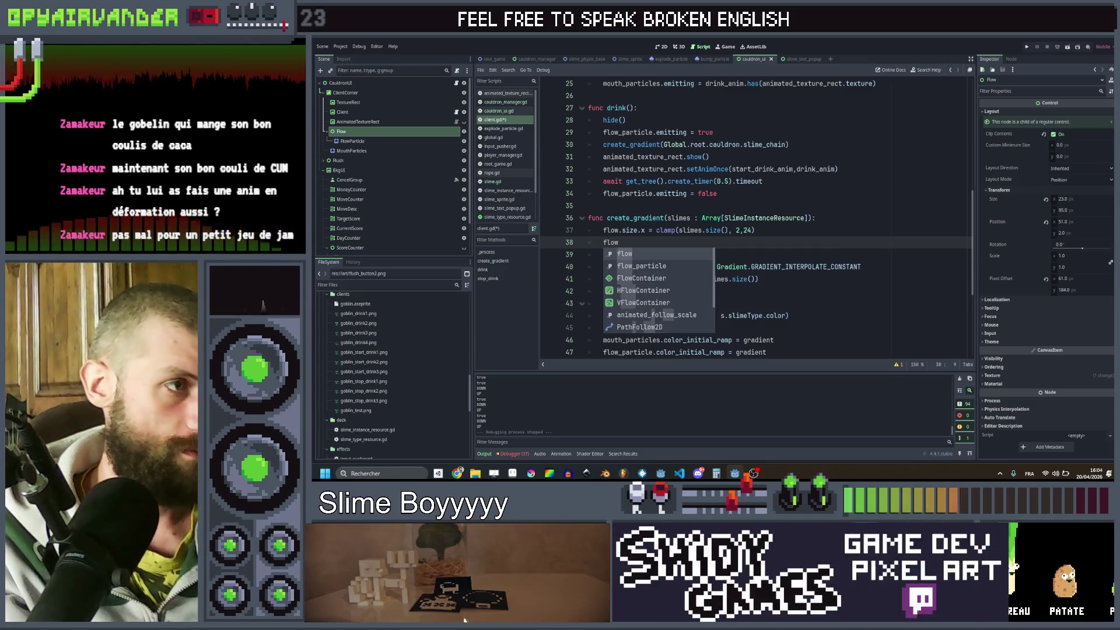
type(".size")
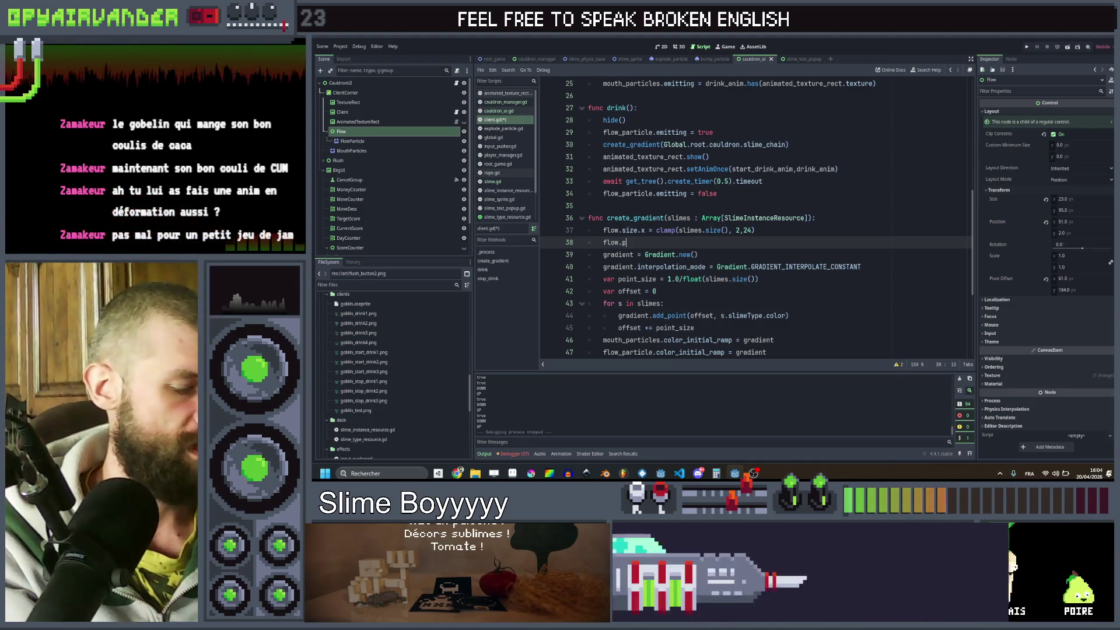
type("tion.x =")
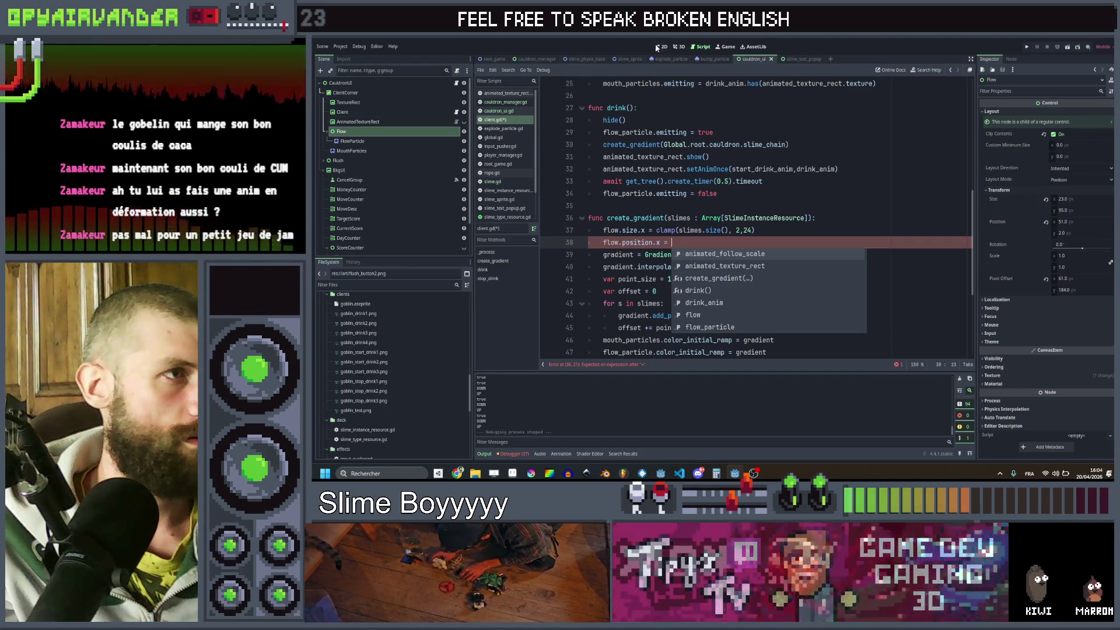
left_click(661, 47)
scroll(614, 154, "up", 3)
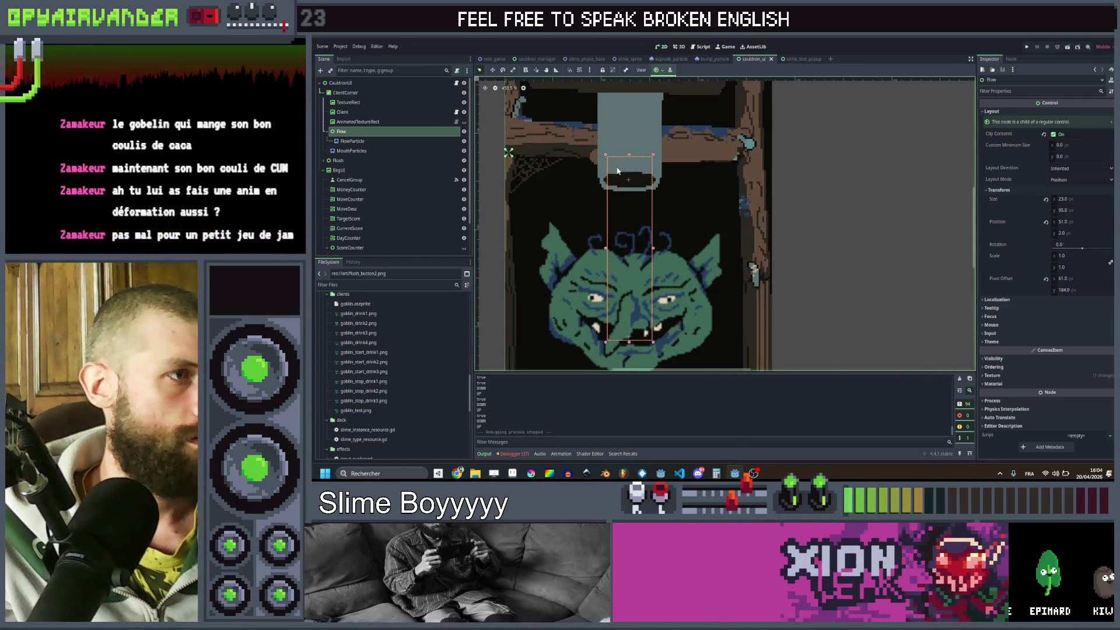
left_click_drag(615, 168, 628, 168)
key("ctrl+z")
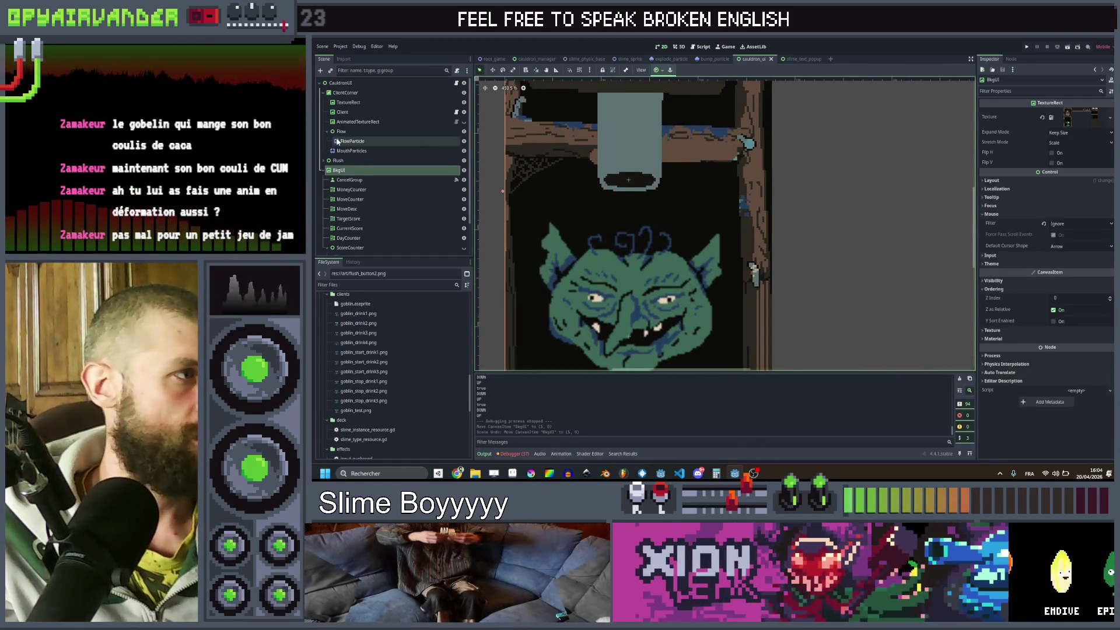
left_click(621, 172)
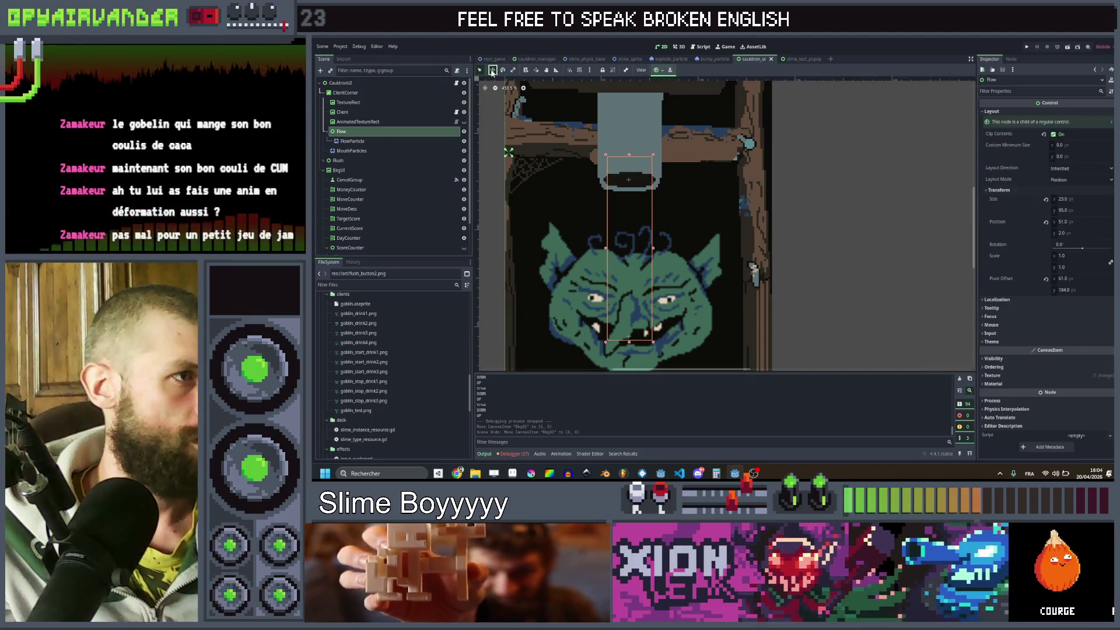
scroll(629, 222, "down", 5)
scroll(628, 221, "up", 3)
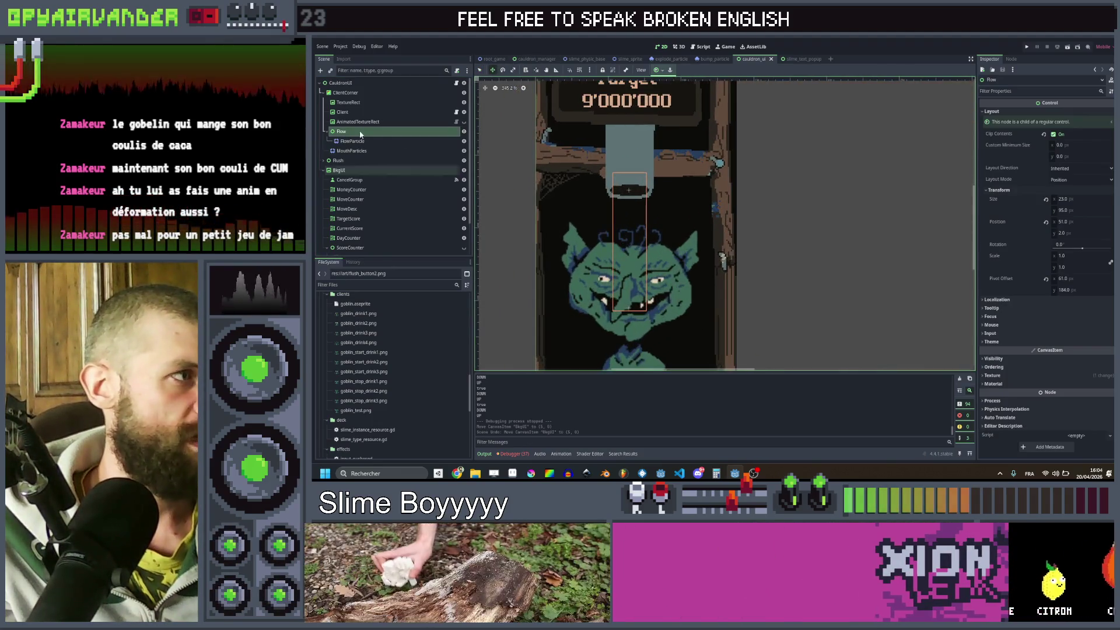
scroll(676, 150, "down", 4)
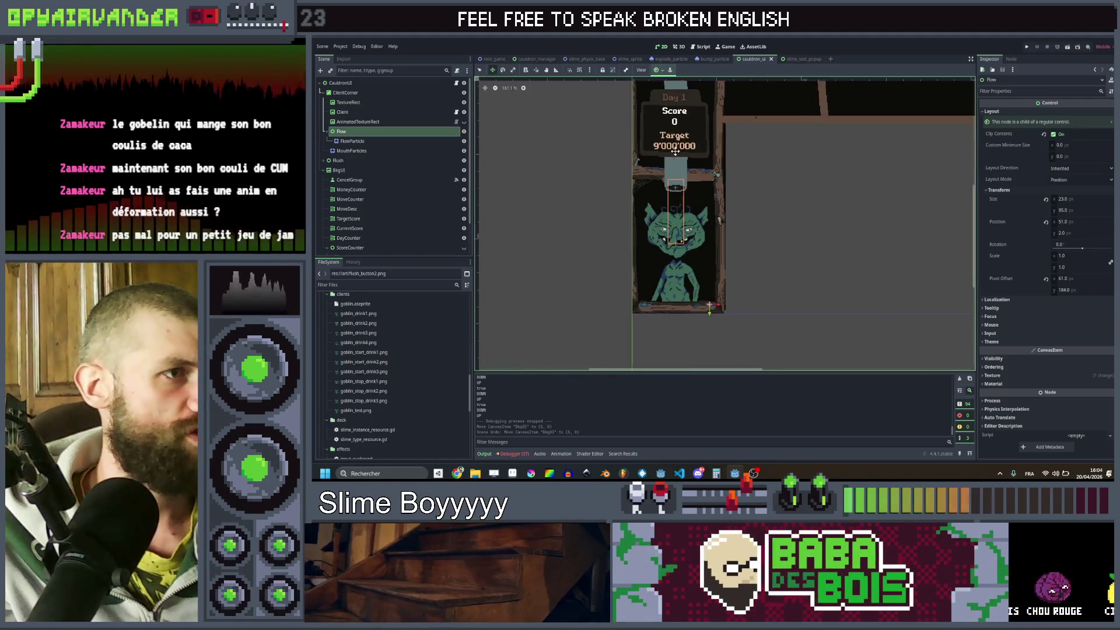
scroll(699, 325, "up", 2)
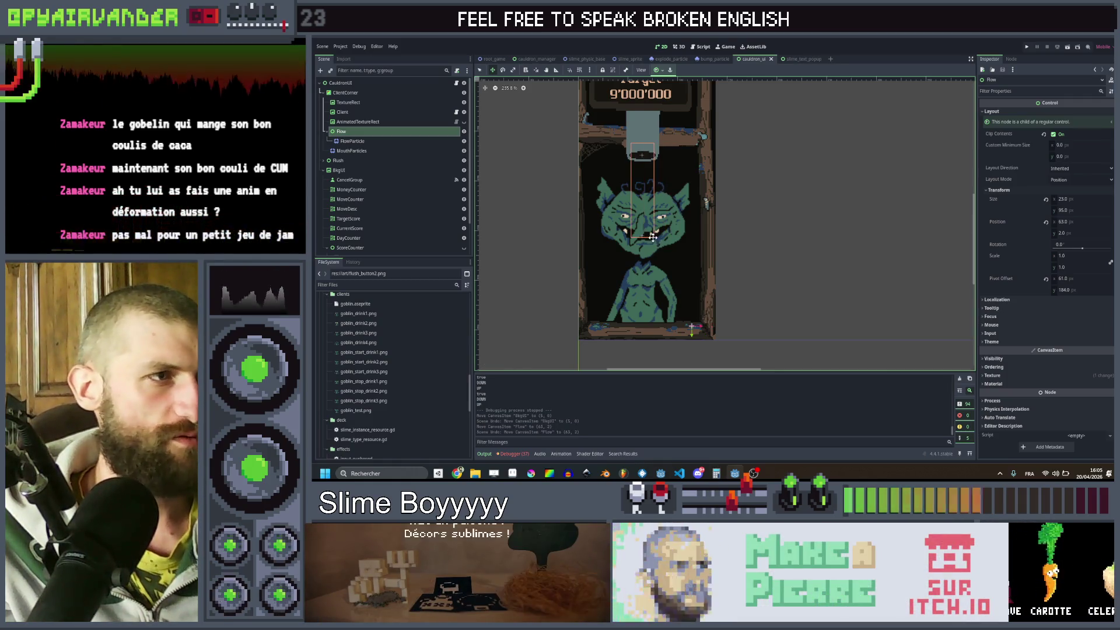
scroll(659, 112, "up", 3)
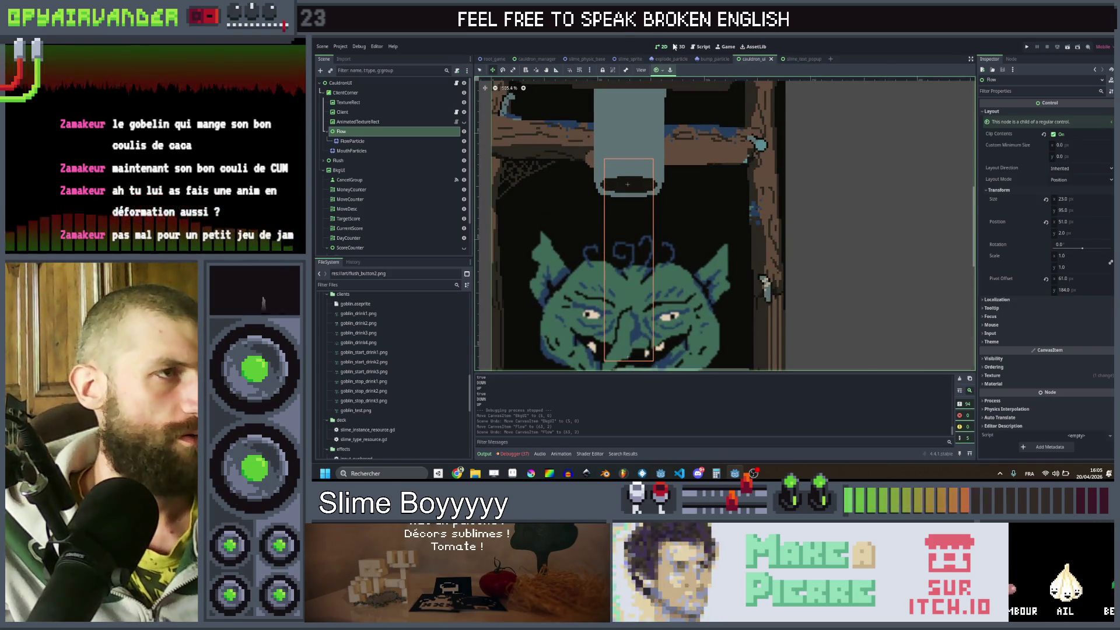
left_click(698, 47)
key("Escape")
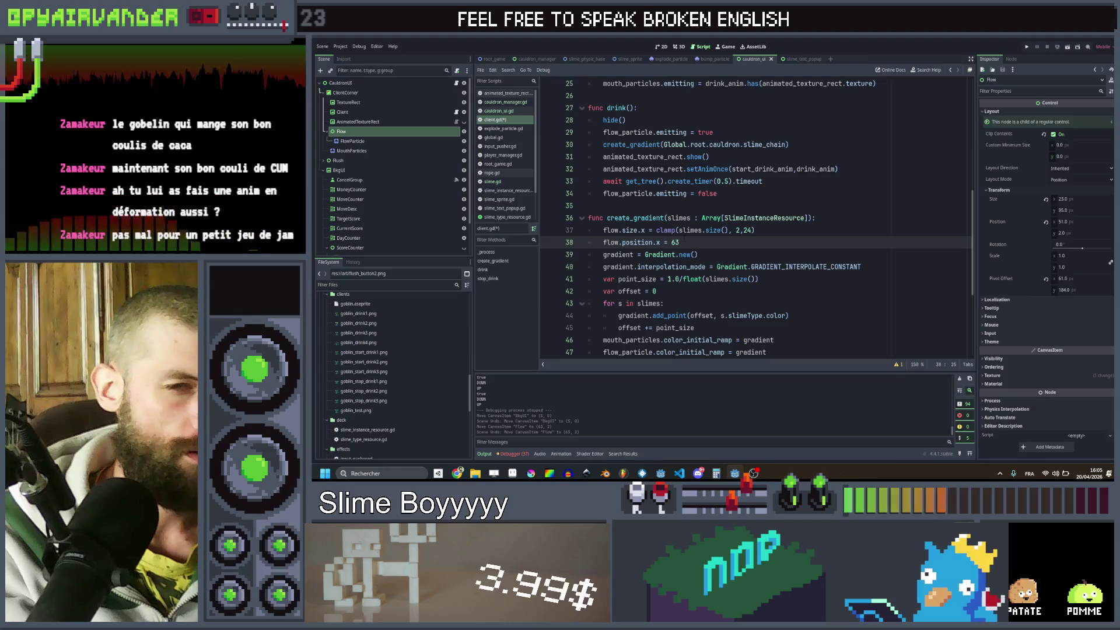
- Complete line 38 as flow.position.x = 63 - flow.size.x/2, save client.gd, and run the game
type(" -")
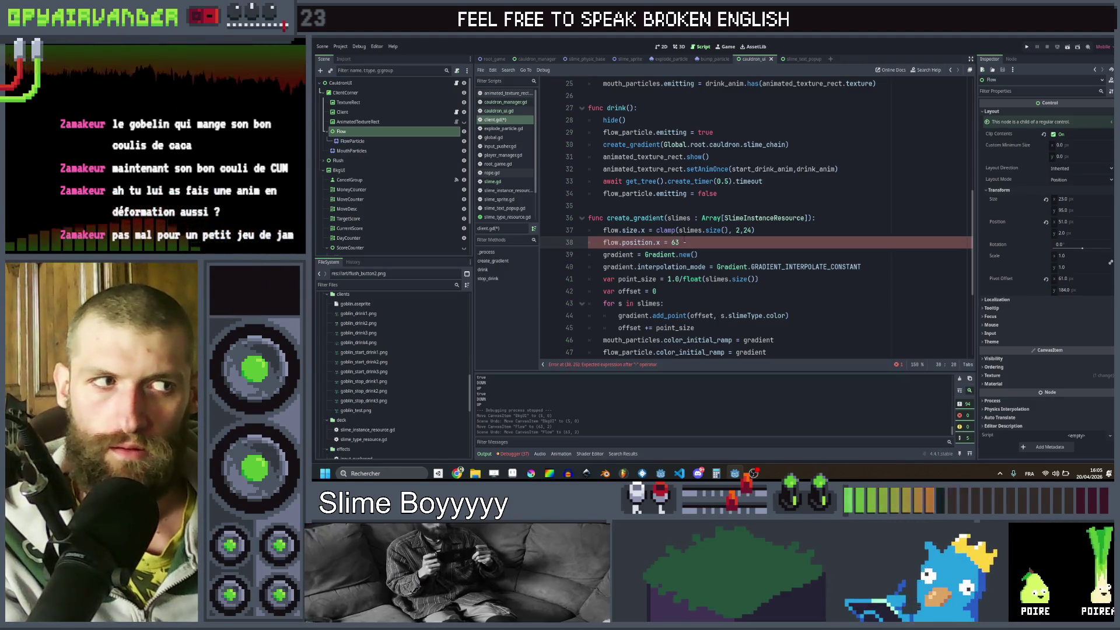
type(" flow.")
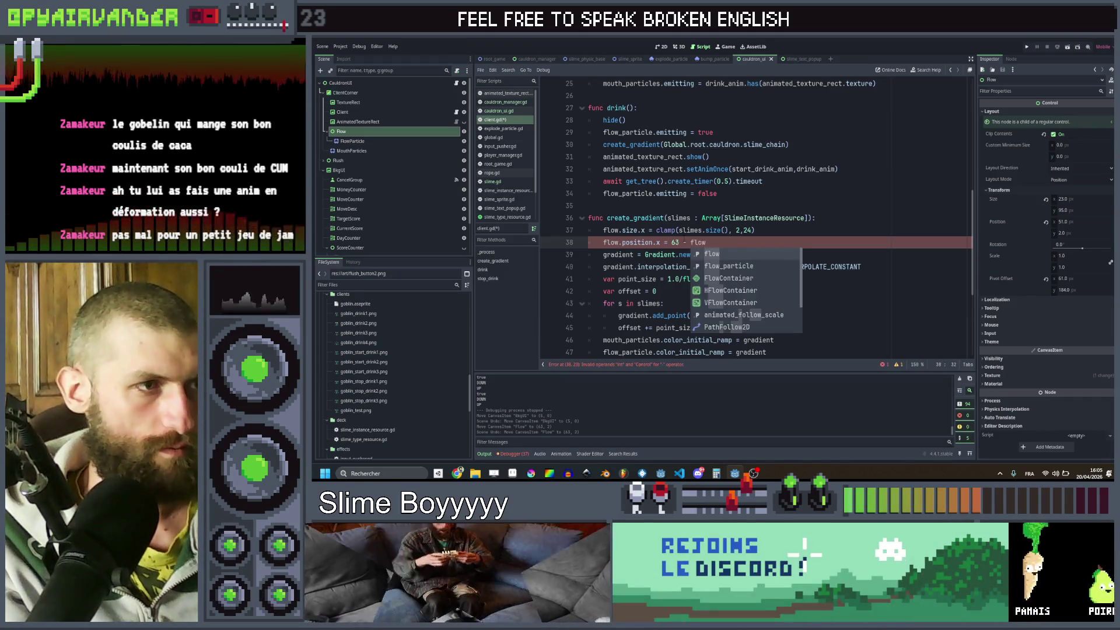
type("size.x/2")
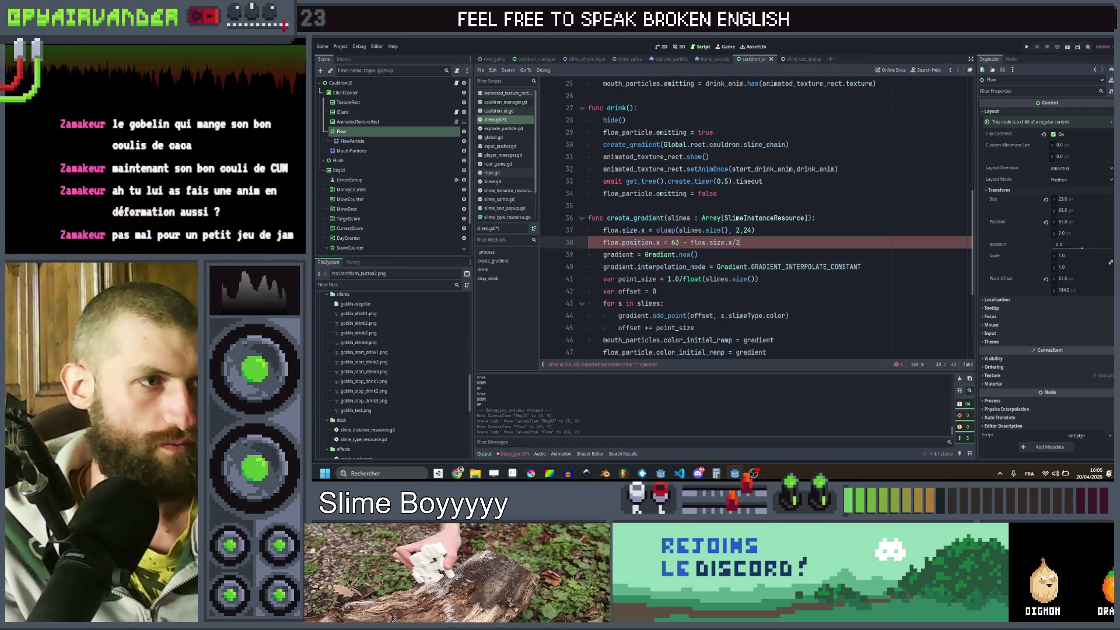
key("ctrl+s")
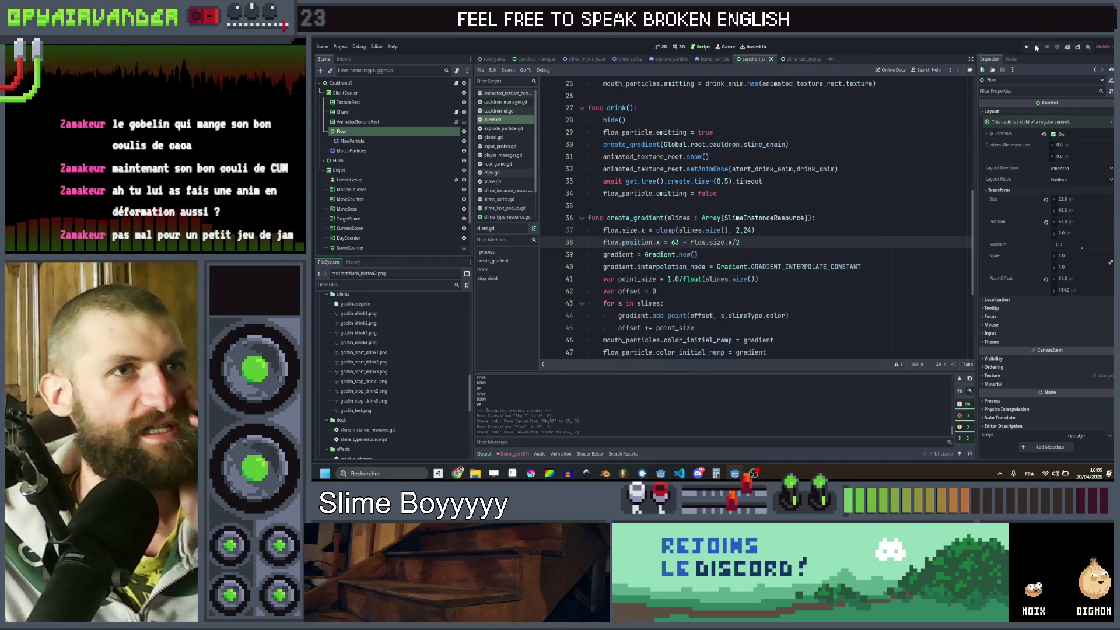
left_click(1027, 46)
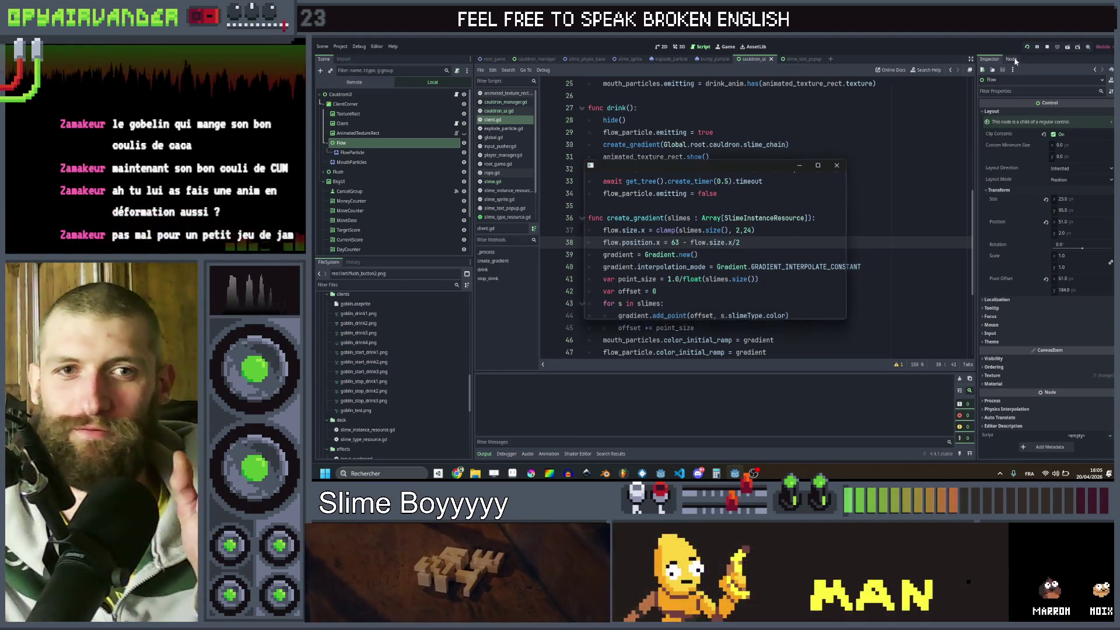
left_click(820, 165)
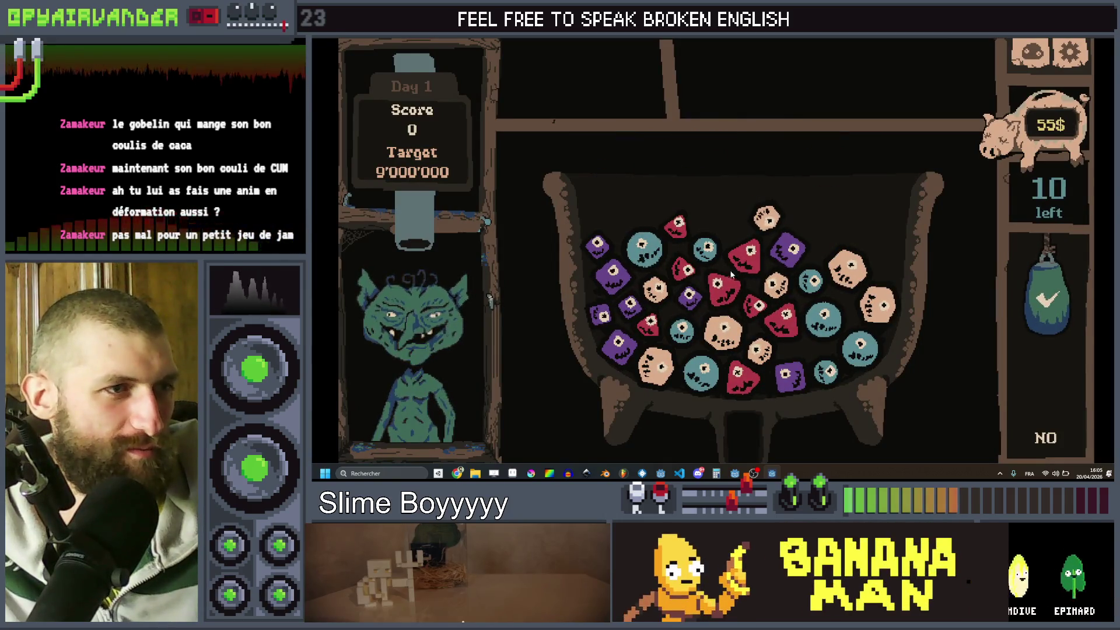
- Playtest by chaining red, purple, teal and blue slimes to a score of 895, then close the game
left_click(724, 286)
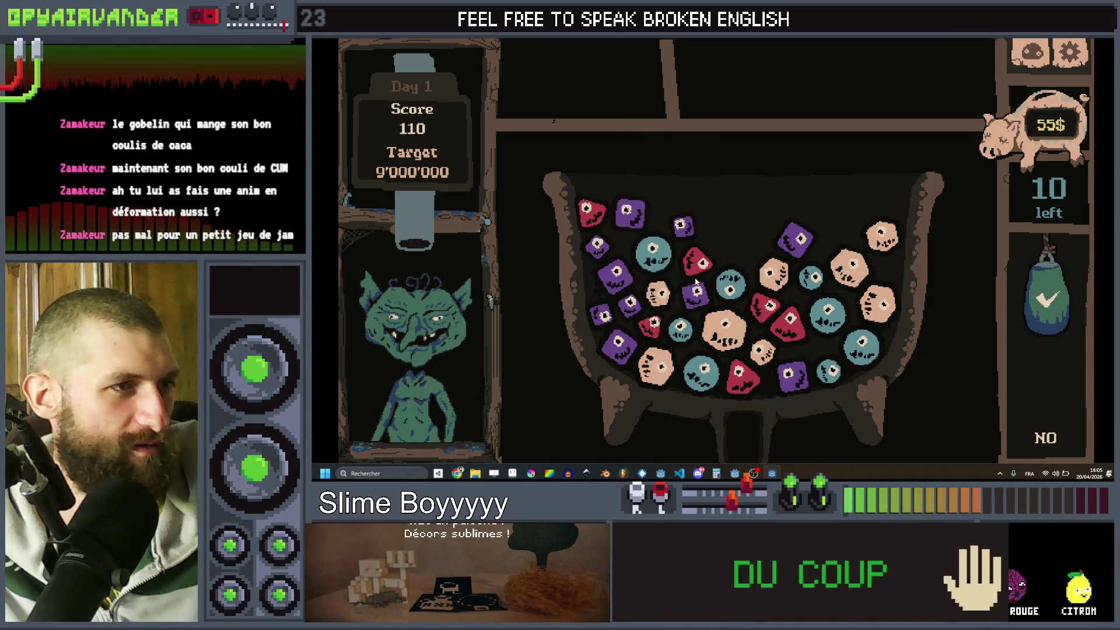
left_click_drag(627, 220, 607, 255)
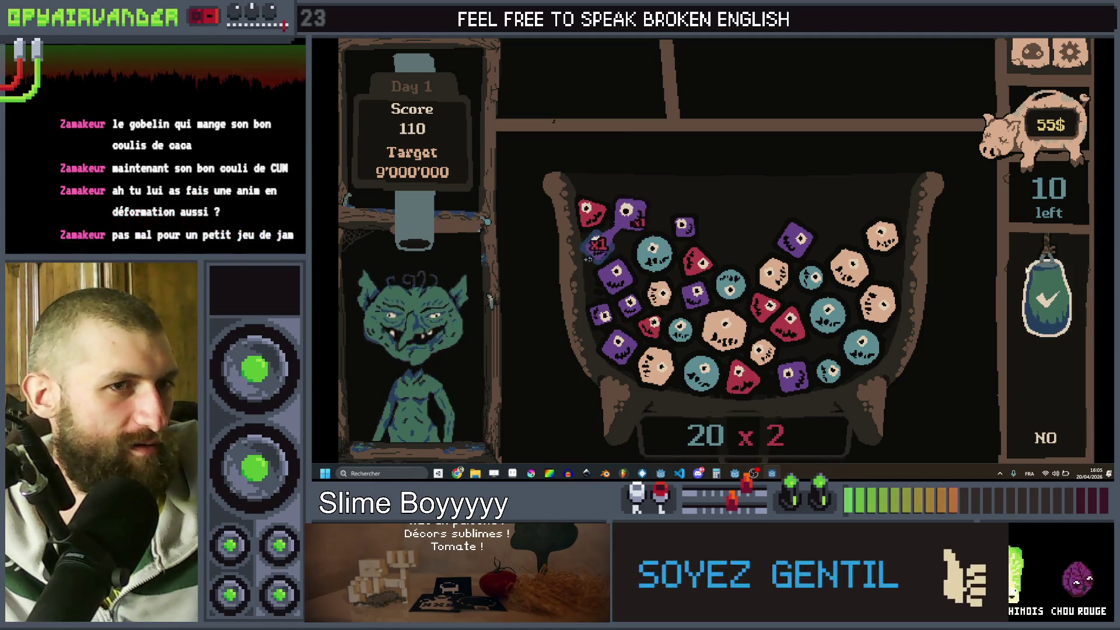
left_click(1044, 297)
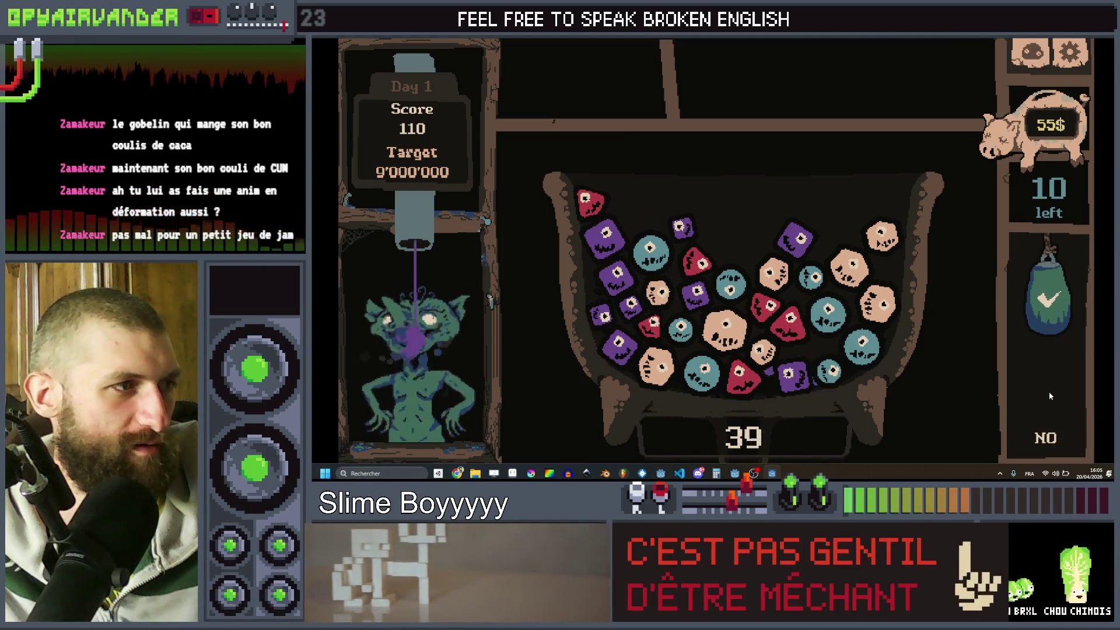
mouse_move(806, 279)
left_mouse_down()
mouse_move(828, 313)
mouse_move(831, 372)
left_mouse_up()
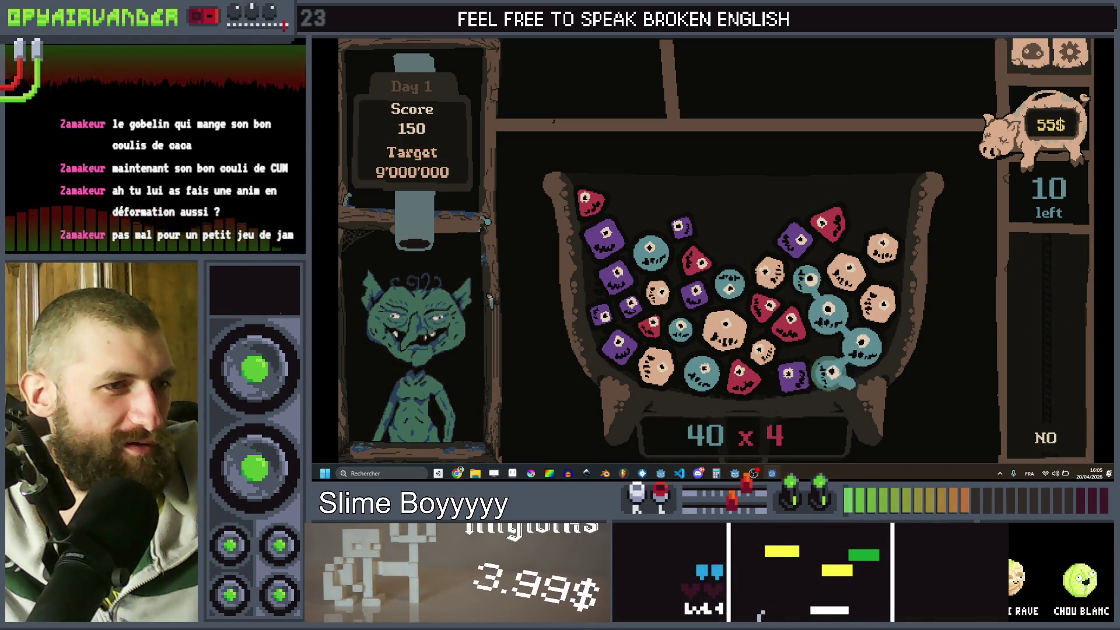
left_click(1043, 297)
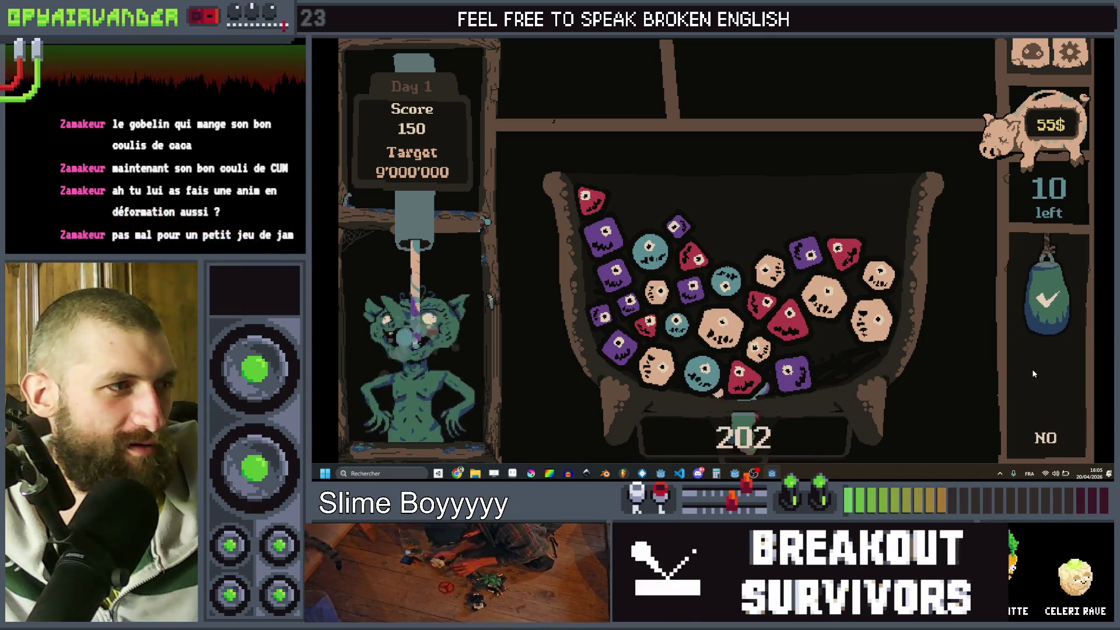
mouse_move(602, 234)
left_mouse_down()
mouse_move(603, 332)
mouse_move(618, 345)
left_mouse_up()
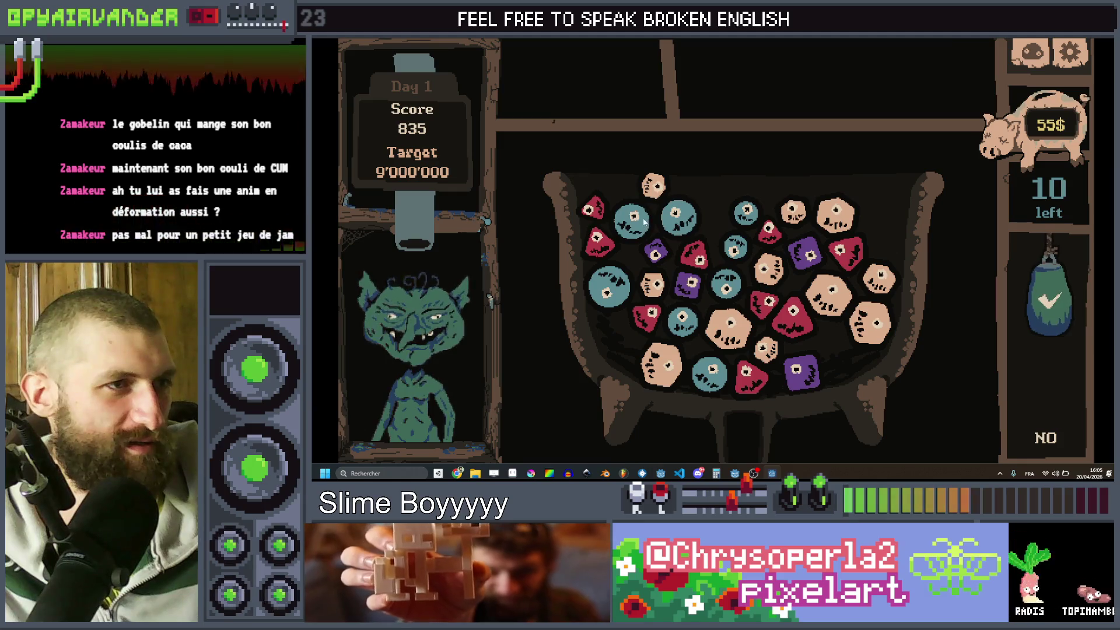
left_click_drag(745, 211, 726, 285)
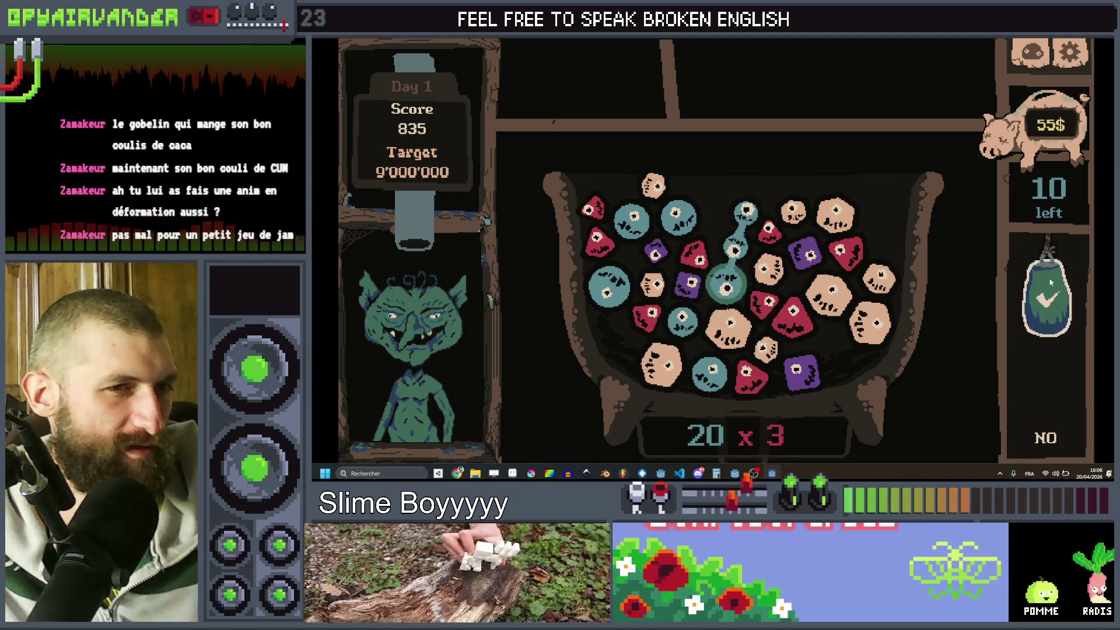
left_click(1050, 282)
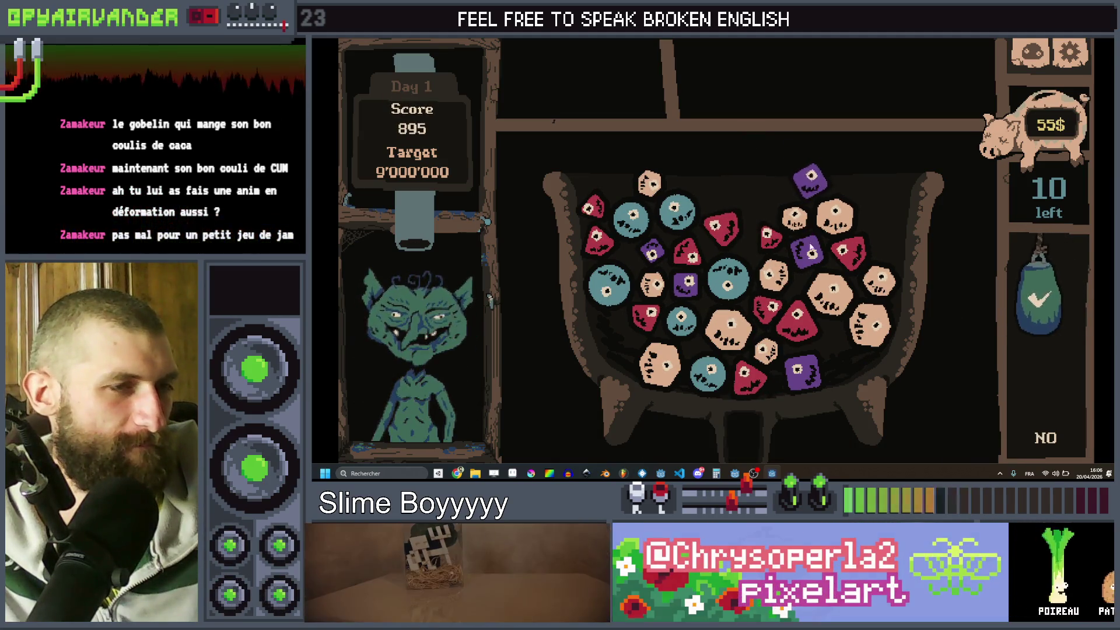
key("alt+F4")
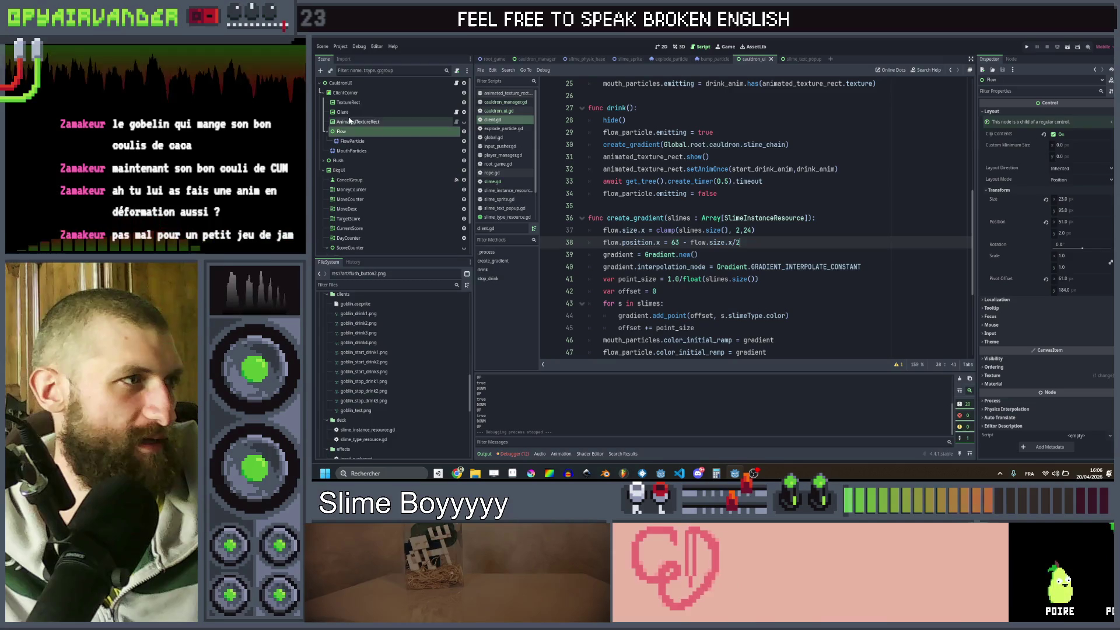
- Inspect the FlowParticle node's Transform in the 2D view, then return to client.gd
left_click(356, 141)
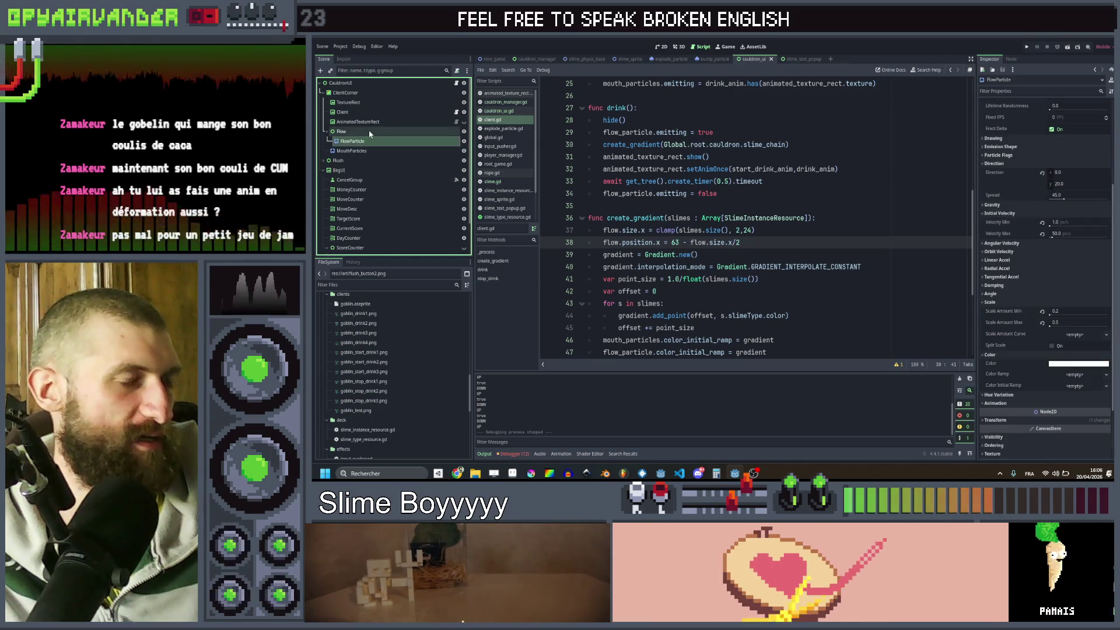
left_click(663, 46)
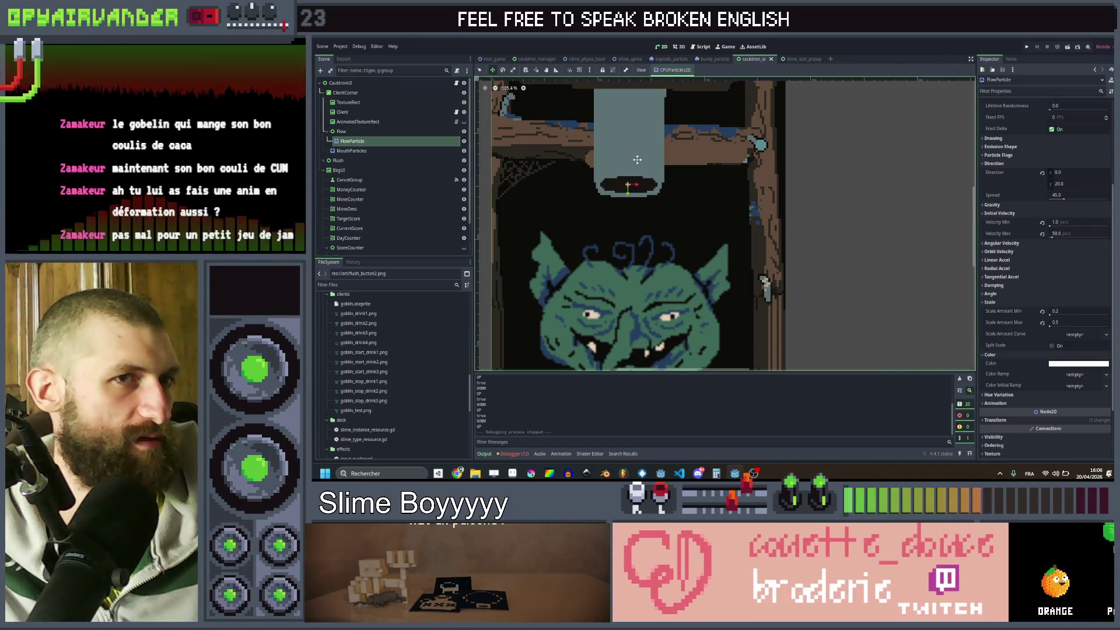
scroll(1066, 162, "up", 5)
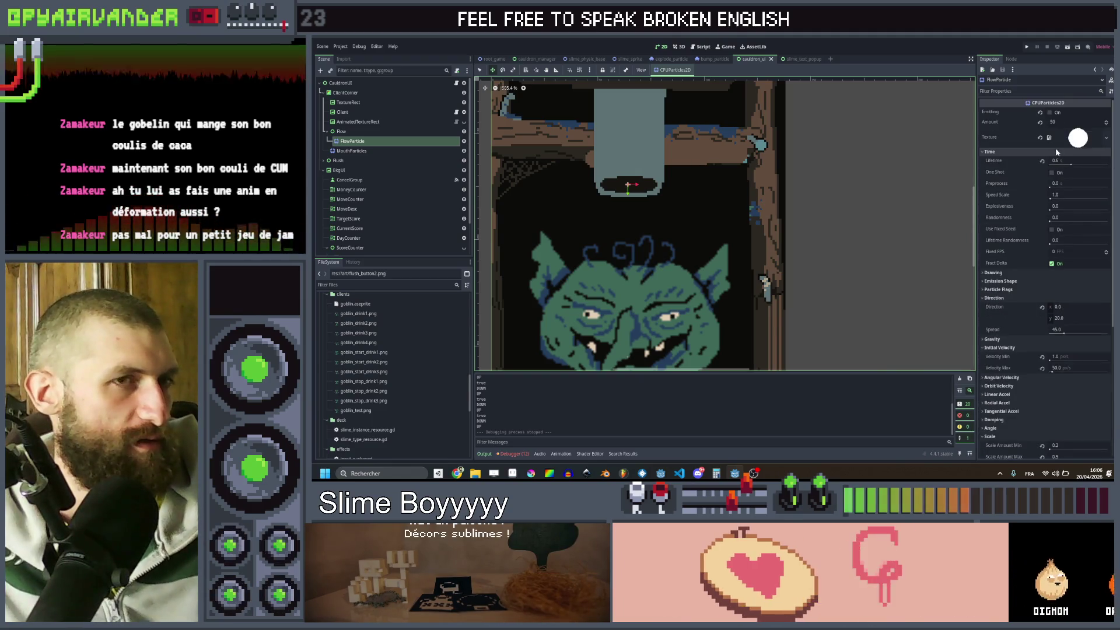
scroll(1020, 247, "down", 5)
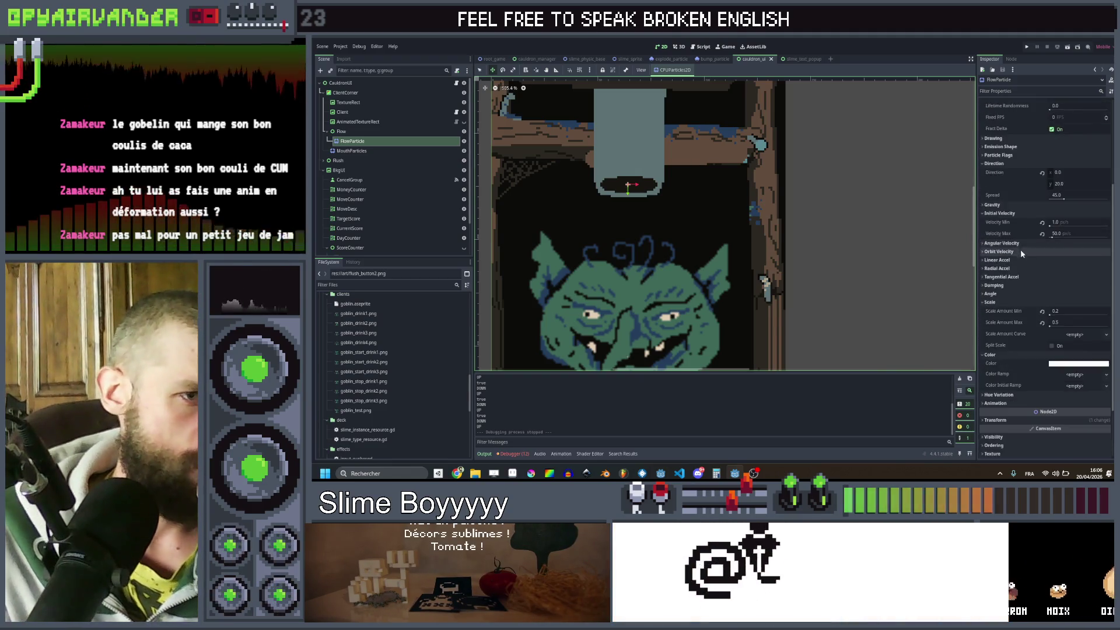
left_click(995, 348)
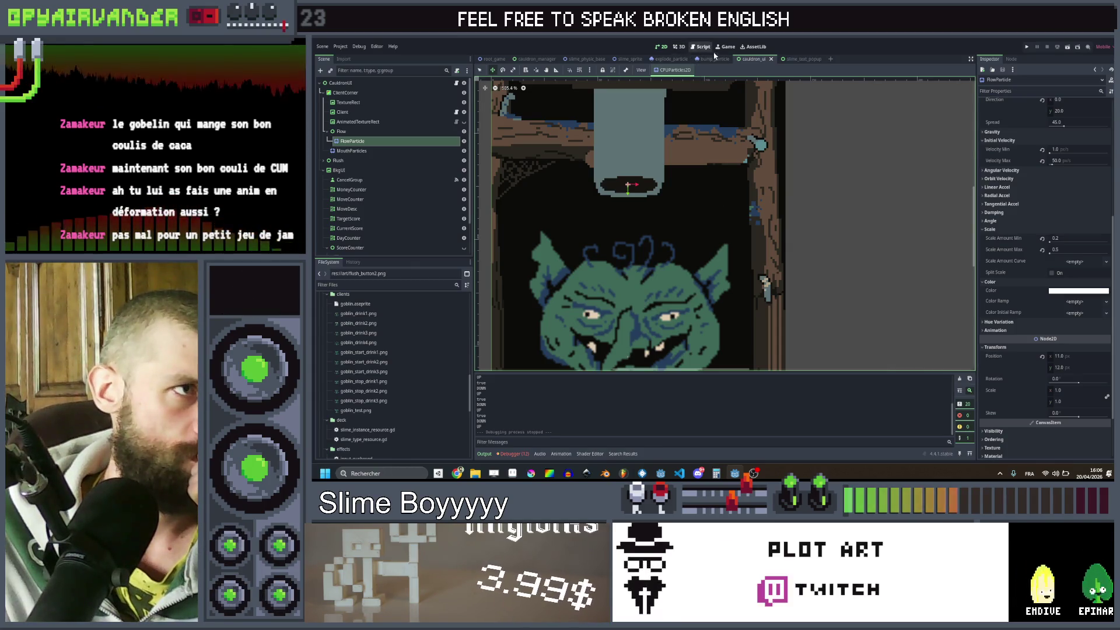
left_click(680, 46)
left_click(702, 47)
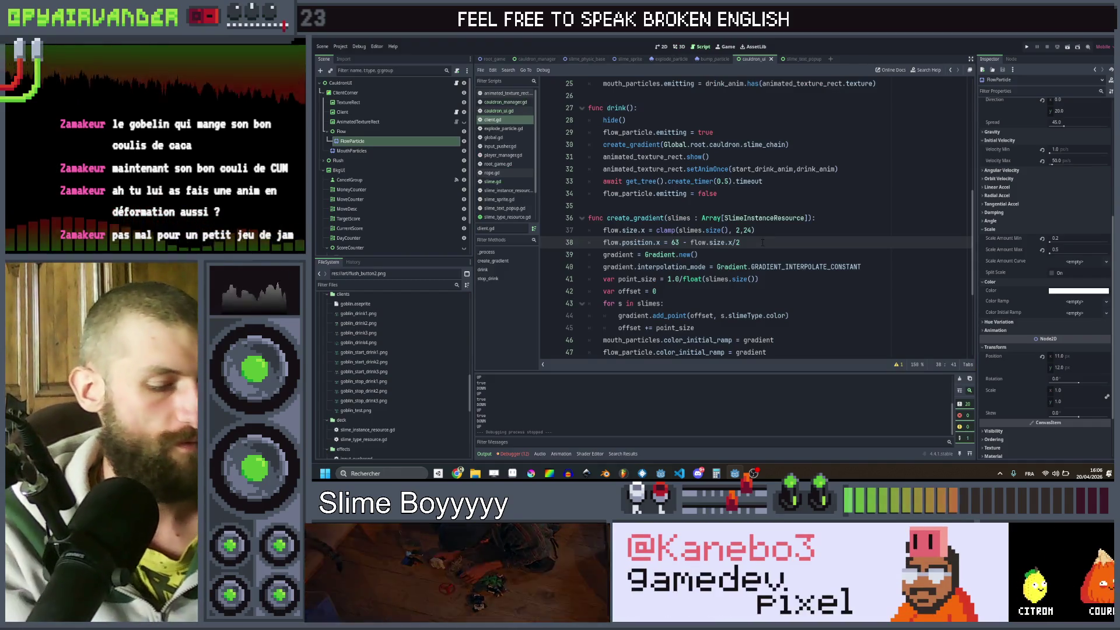
- Add line 39 flow_particle.position.x = flow.size.x/2, save, and run the game
key("Return")
type("flo")
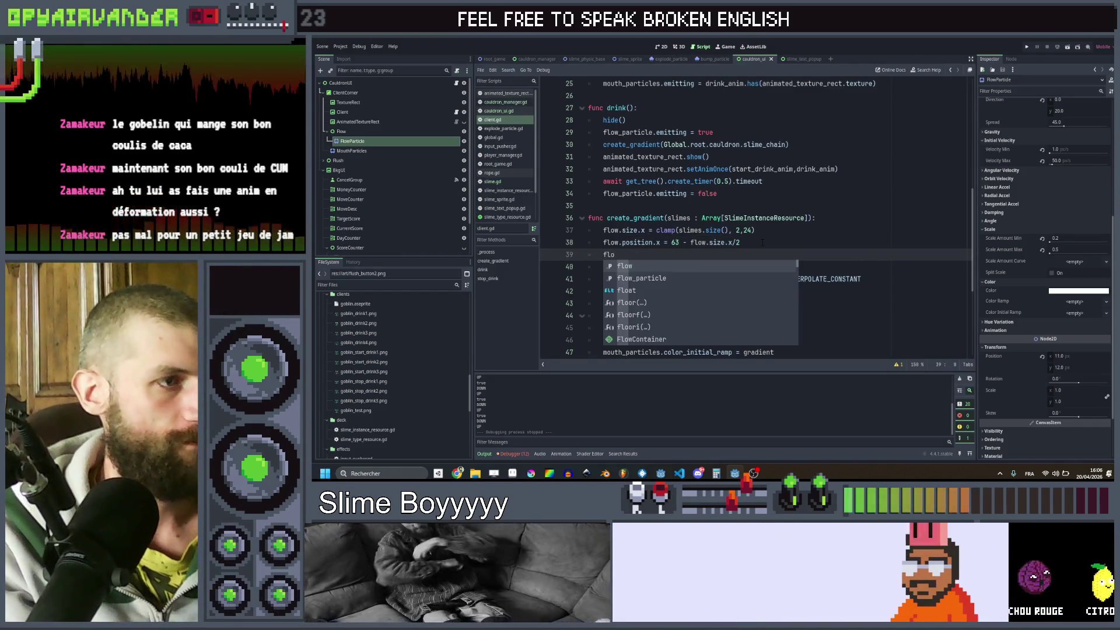
key("Down")
key("Return")
type(".pos")
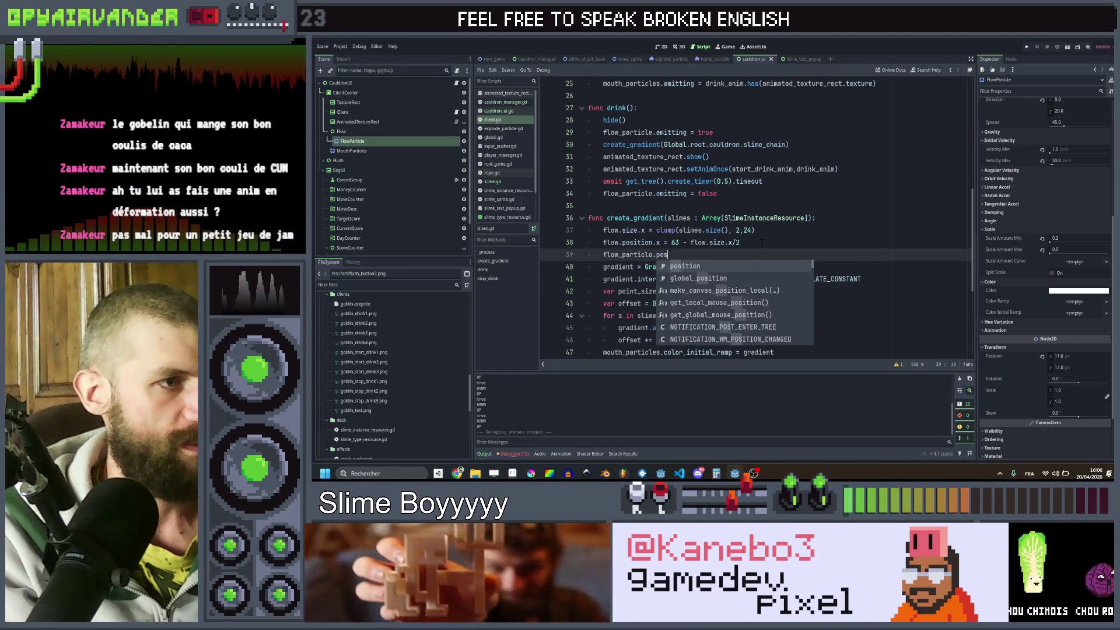
type("ition.x =")
key("Up")
key("ctrl+shift+Right")
key("ctrl+shift+Right")
key("ctrl+shift+Right")
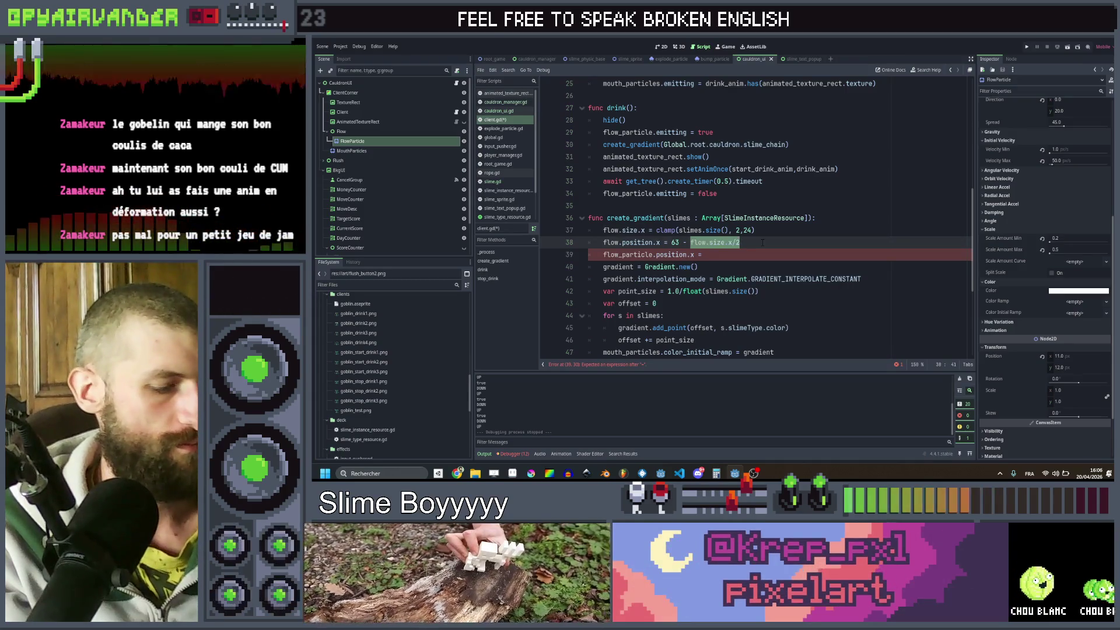
key("ctrl+c")
key("Down")
key("ctrl+v")
key("ctrl+s")
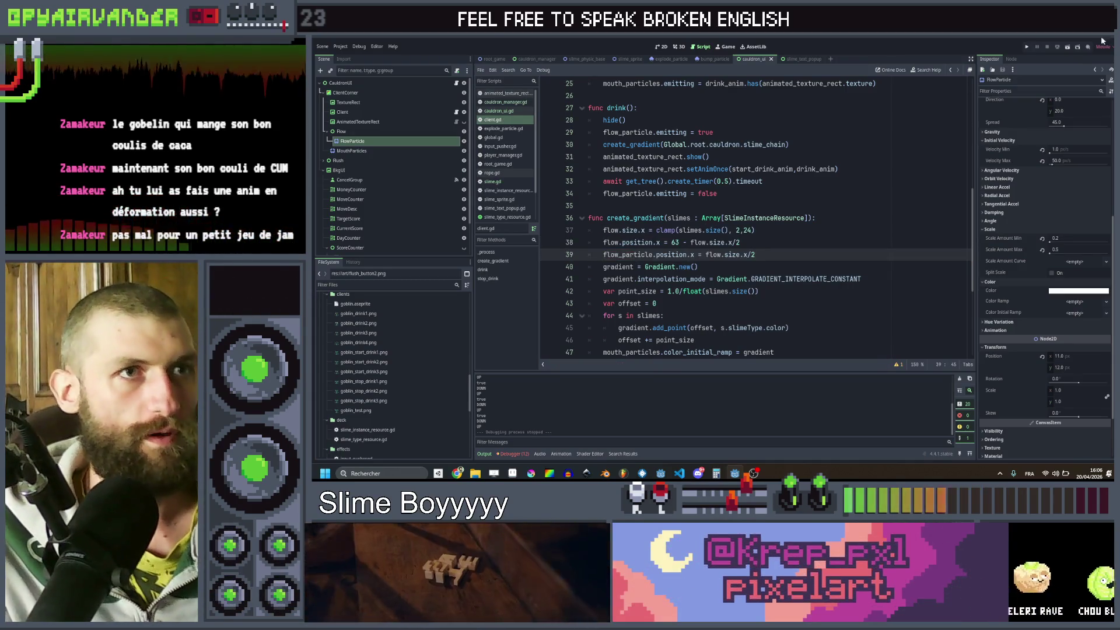
left_click(1027, 47)
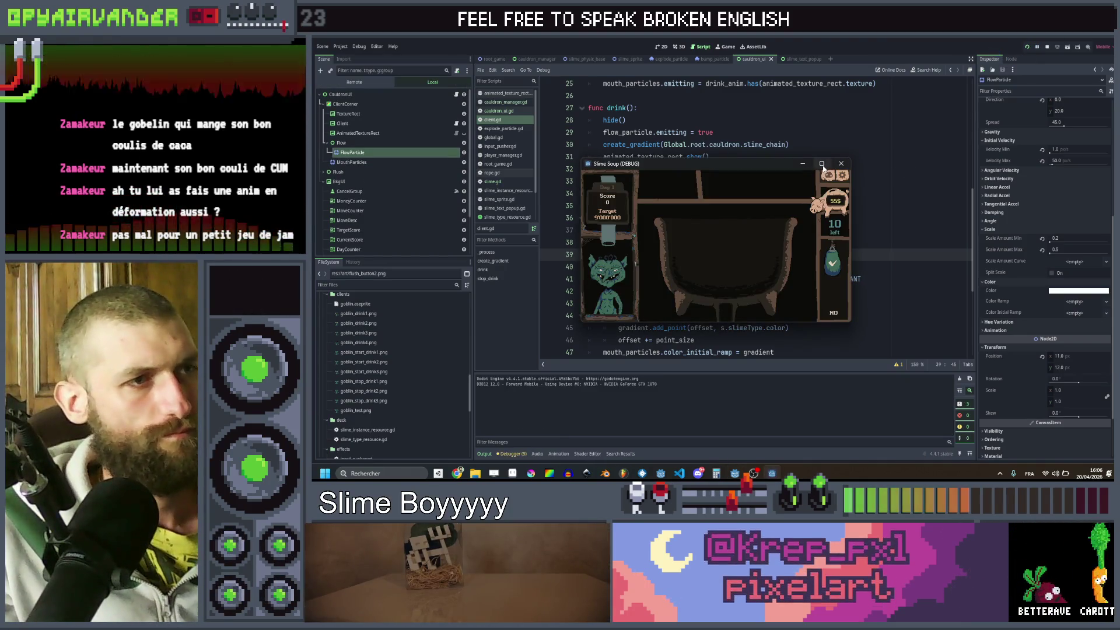
- Maximize the game and chain purple, red, peach, teal and blue slimes to reach 2800, then close it
left_click(822, 165)
left_click(752, 251)
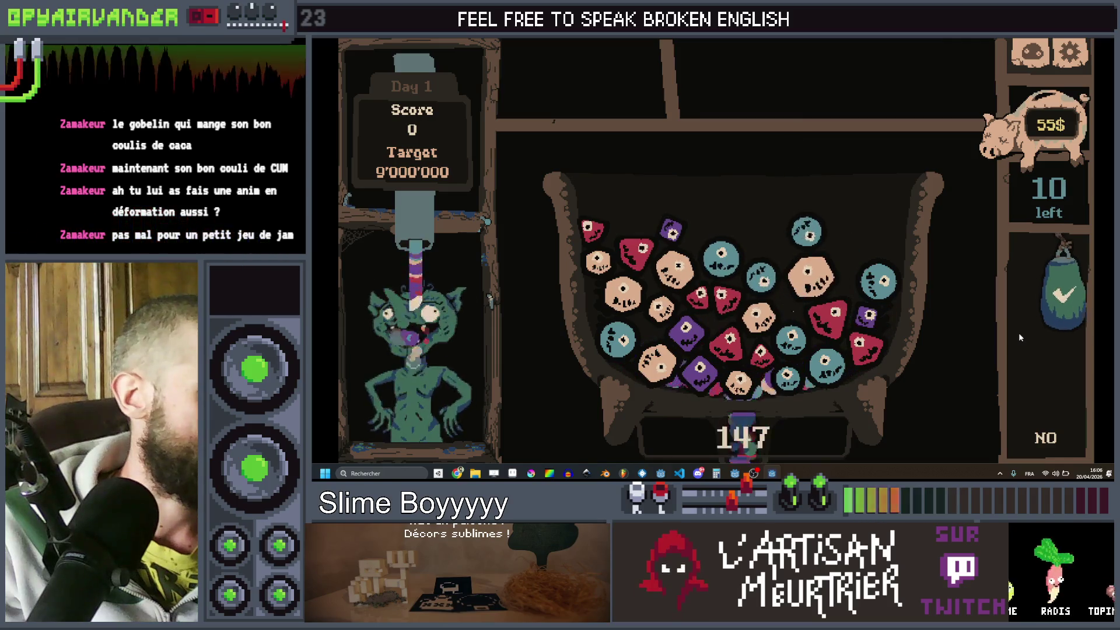
left_click(696, 299)
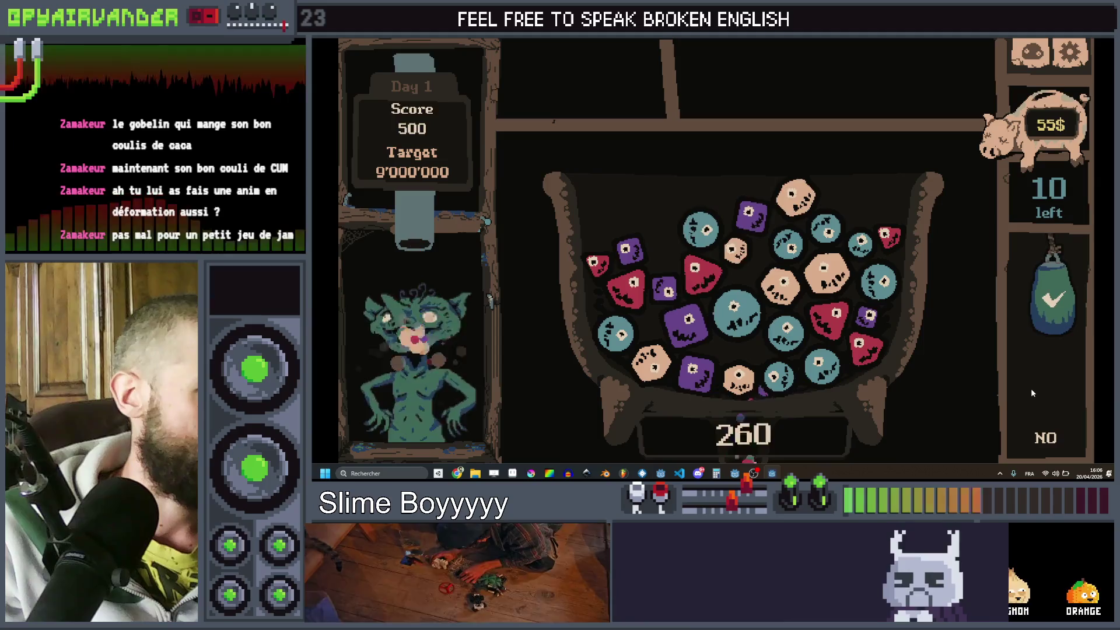
left_click(627, 251)
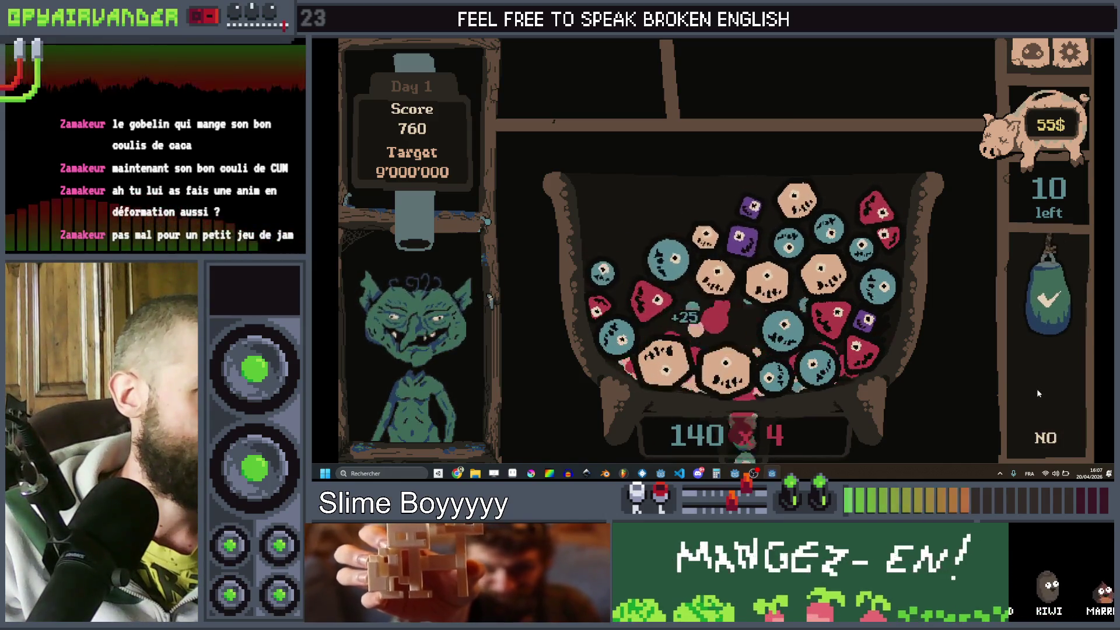
left_click(754, 305)
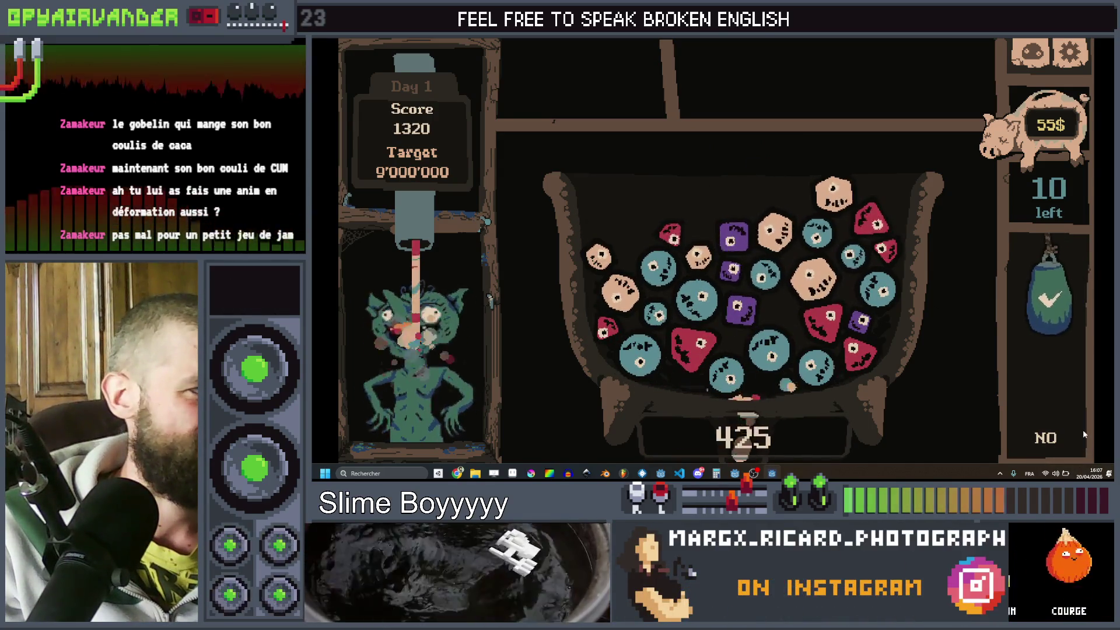
left_click(693, 313)
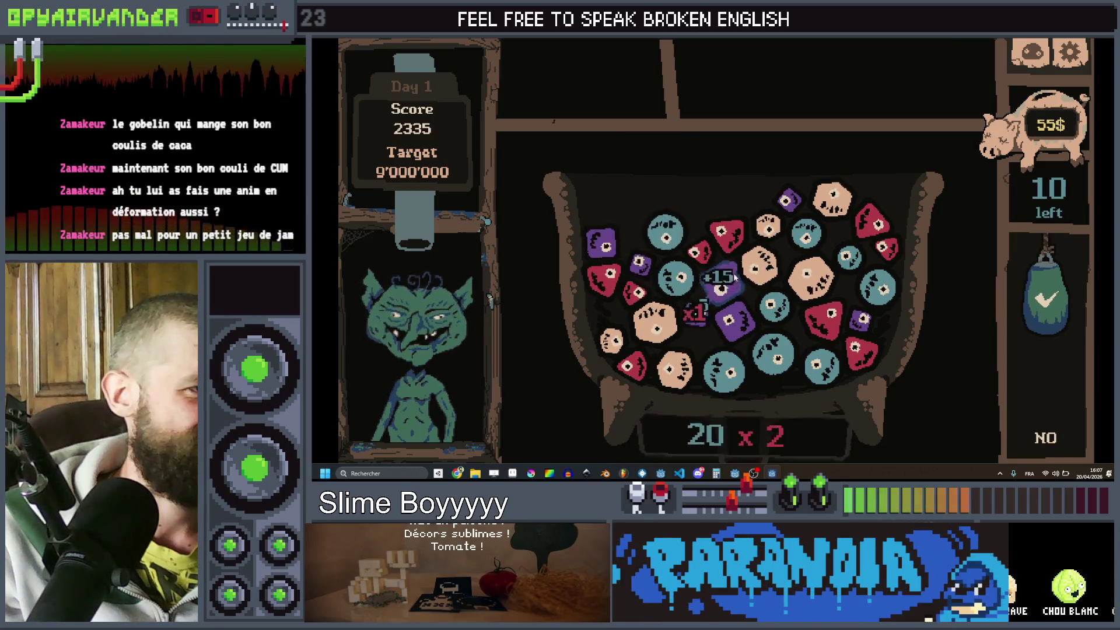
left_click(1049, 351)
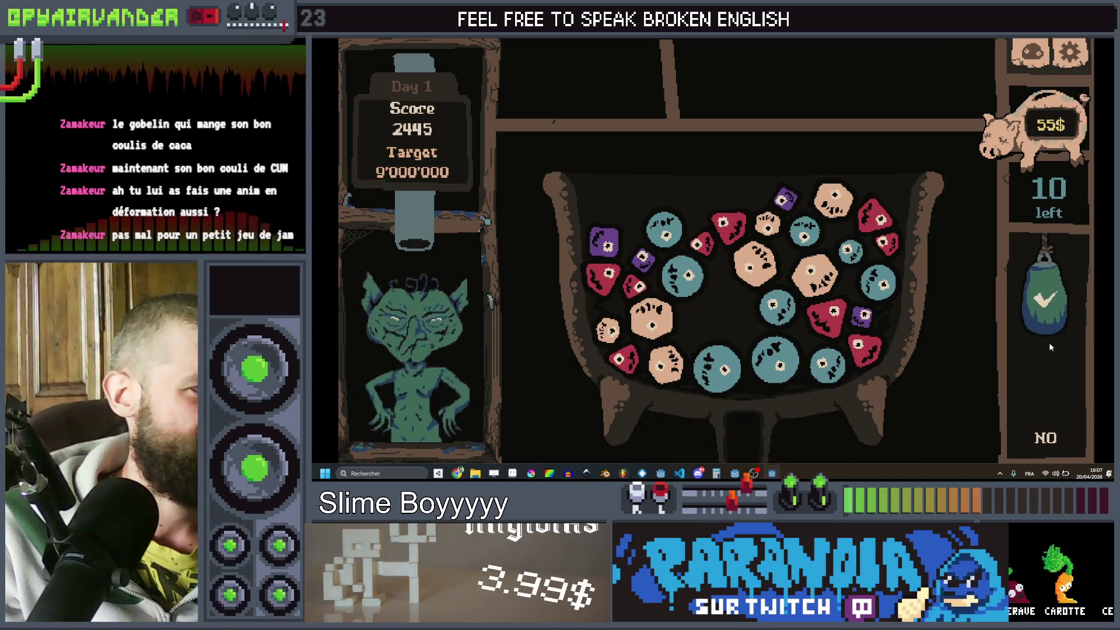
left_click(778, 312)
left_click_drag(791, 371, 710, 384)
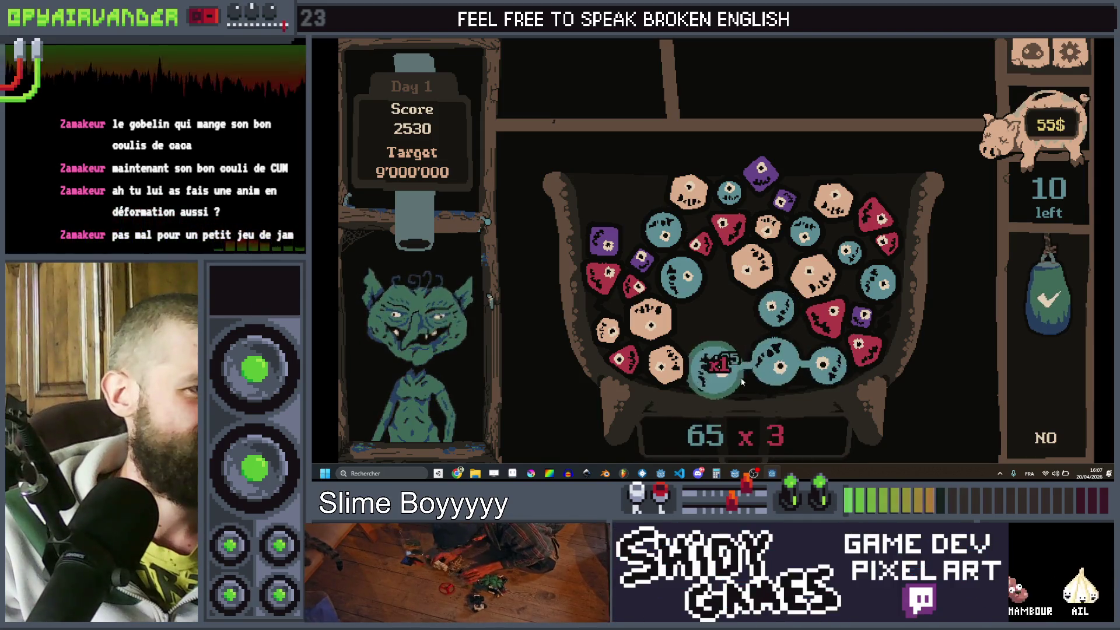
left_click(1063, 361)
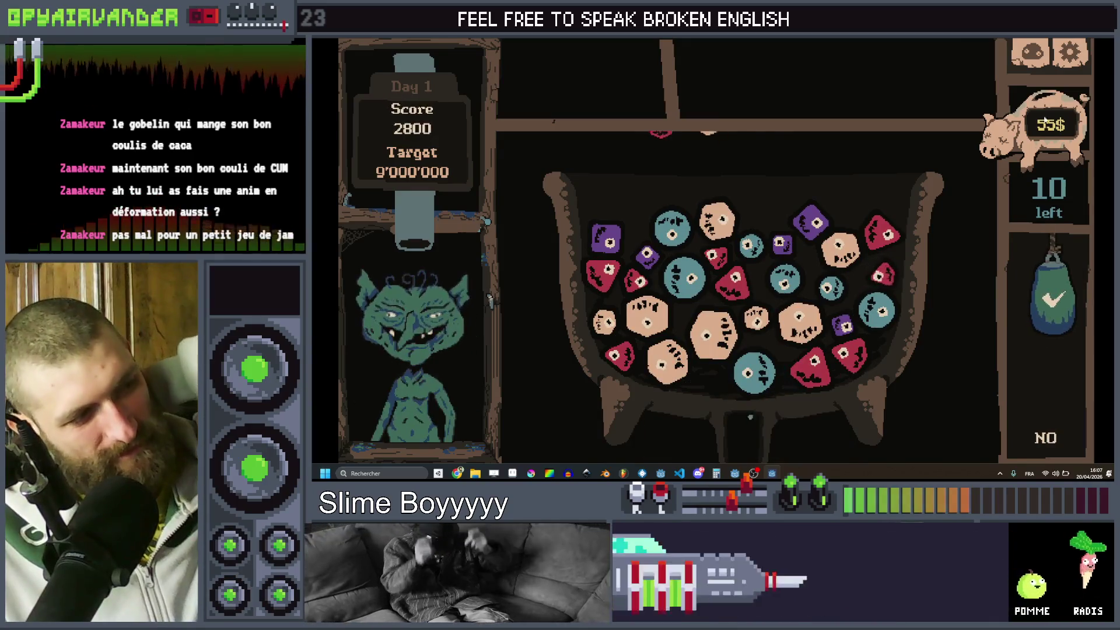
key("alt+F4")
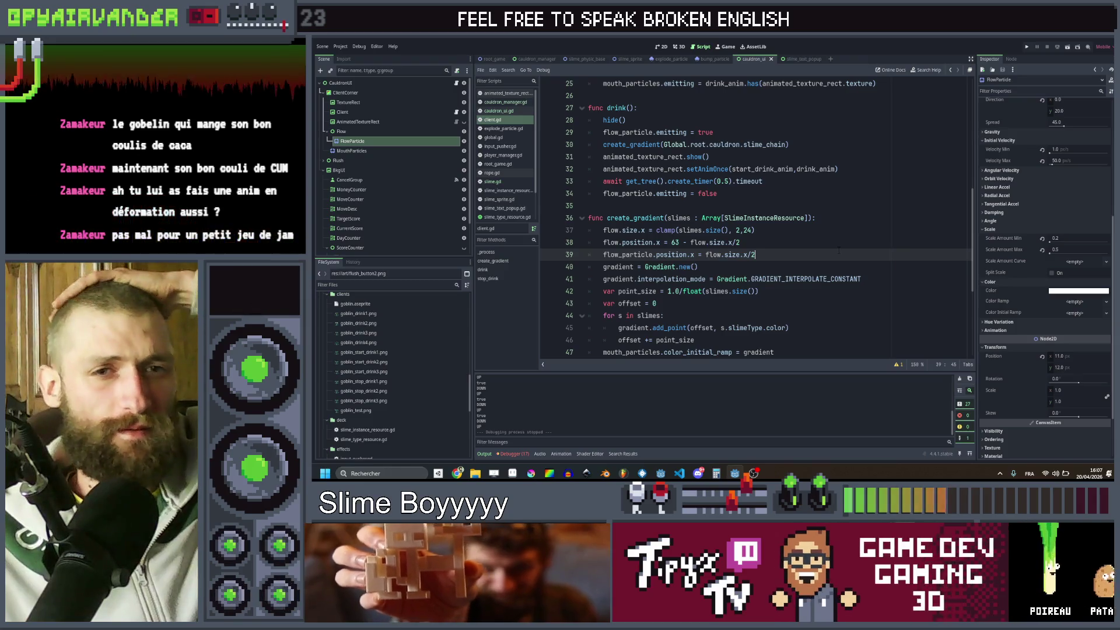
- Switch to Aseprite and begin a new sprite with a 24 px width
left_click(516, 474)
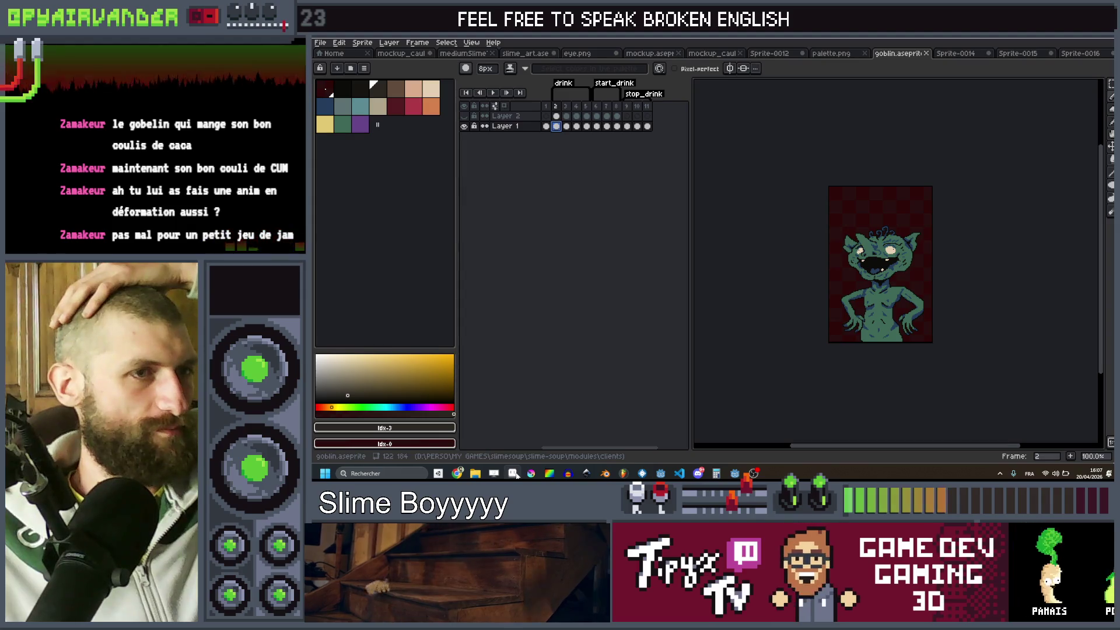
left_click(322, 44)
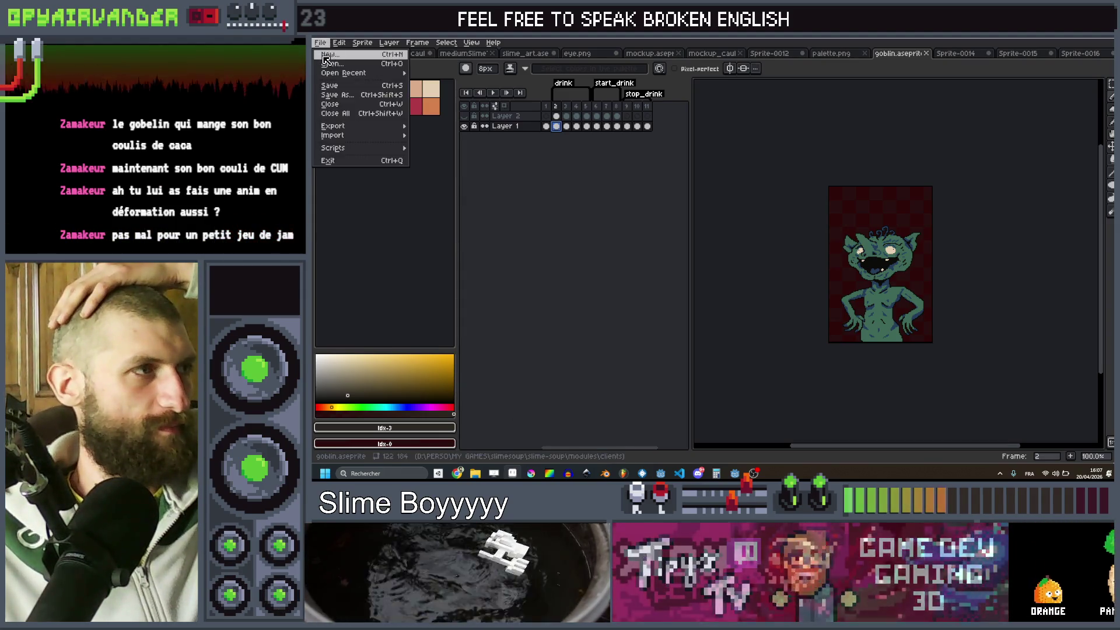
key("Escape")
key("ctrl+n")
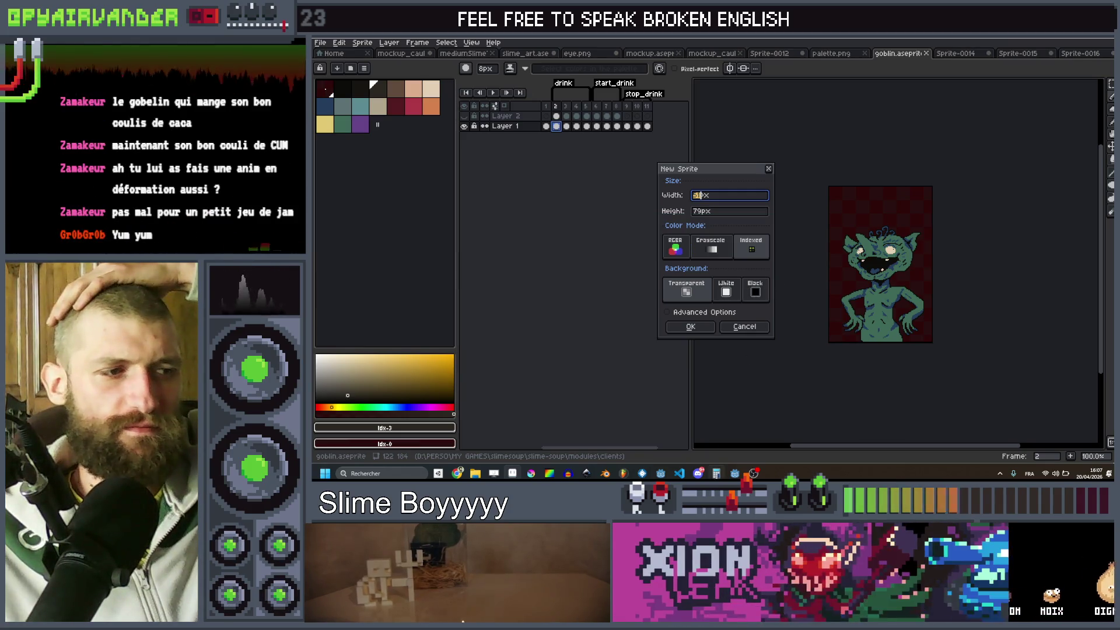
mouse_move(680, 473)
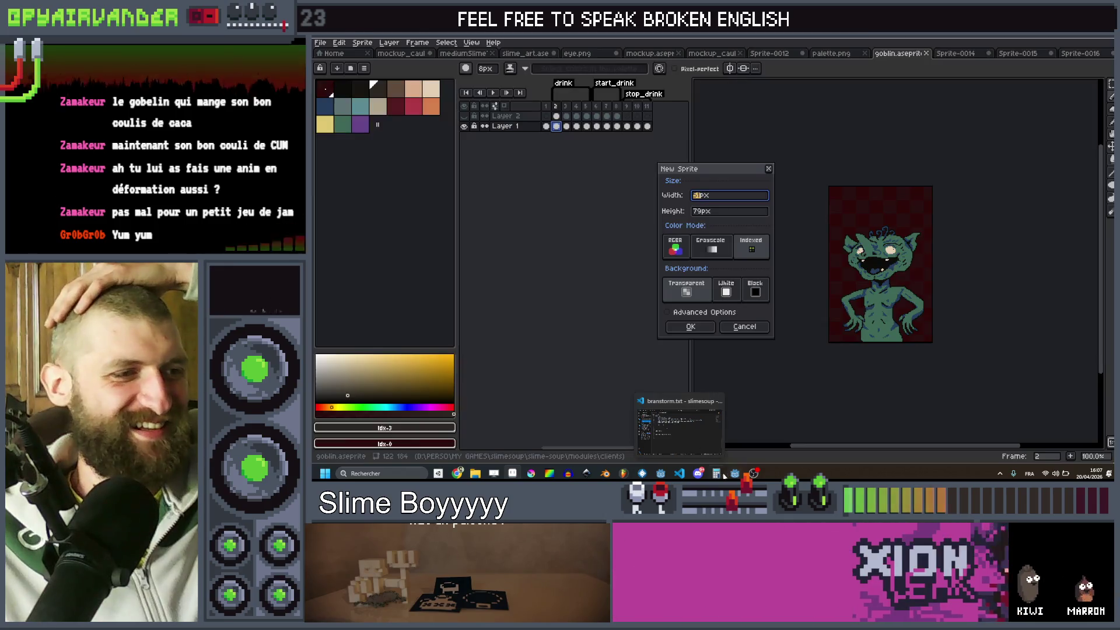
mouse_move(734, 473)
mouse_move(733, 435)
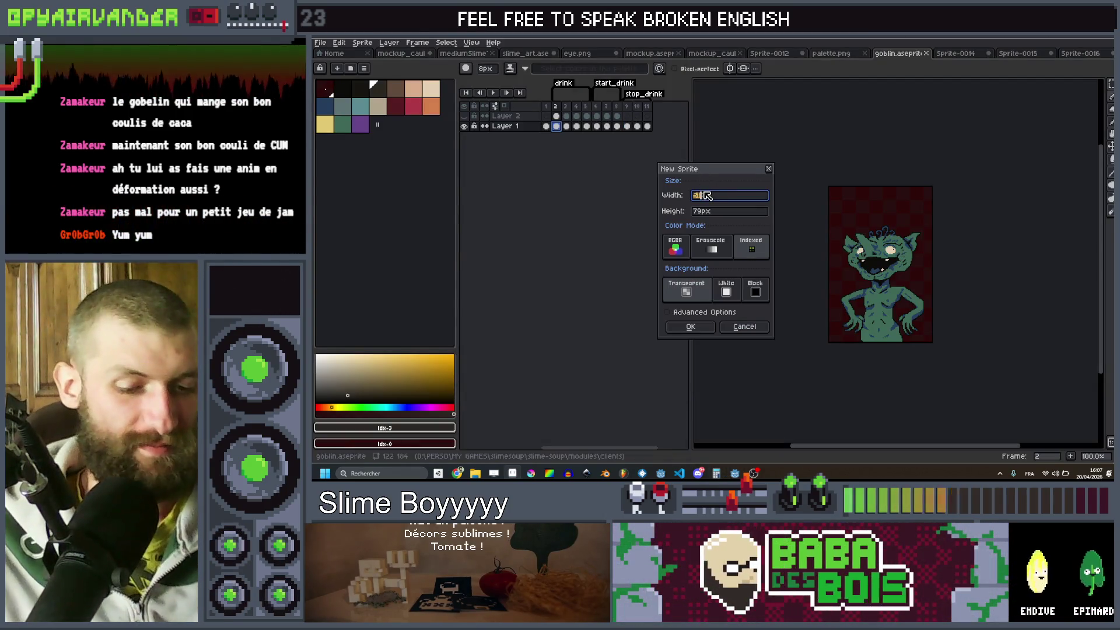
type("24")
key("Tab")
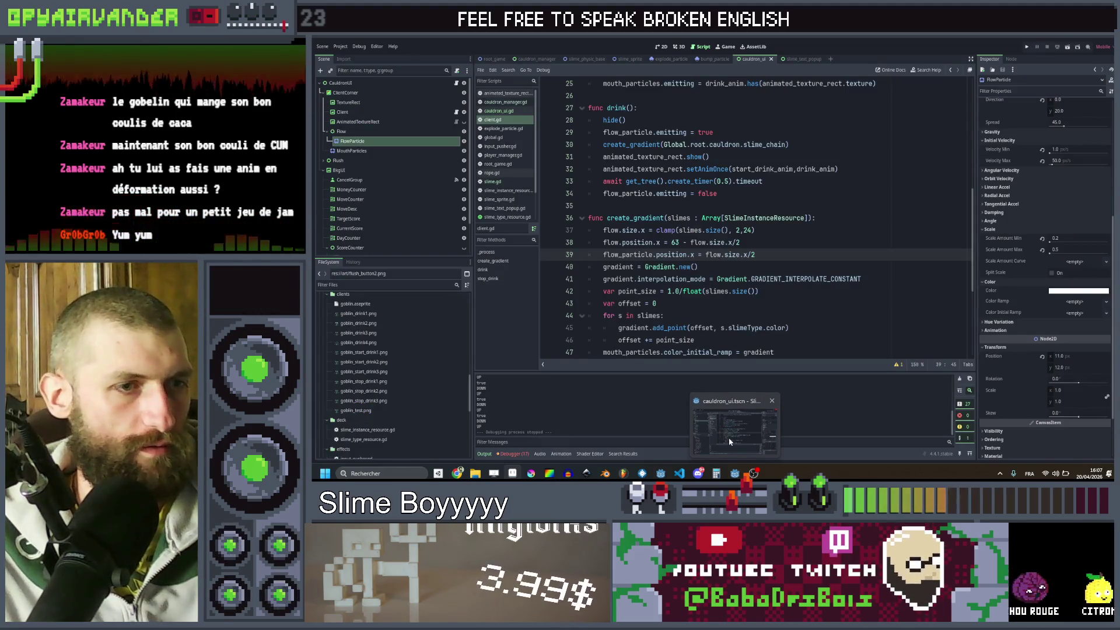
- Check the Flow node's size in Godot, create the sprite, and choose the light peach colour
left_click(729, 439)
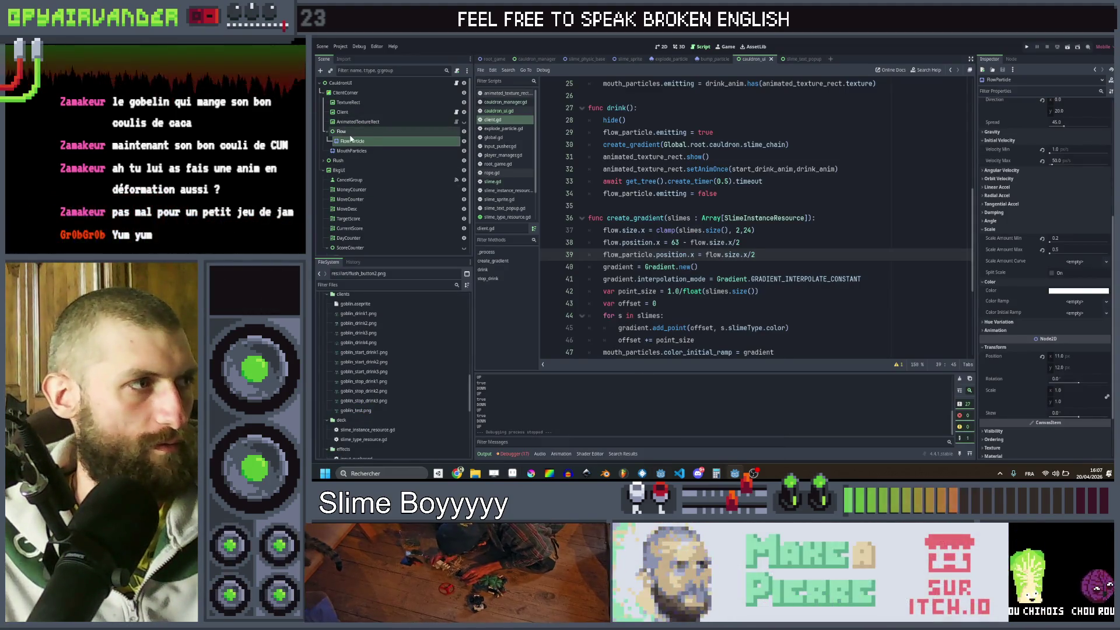
left_click(348, 132)
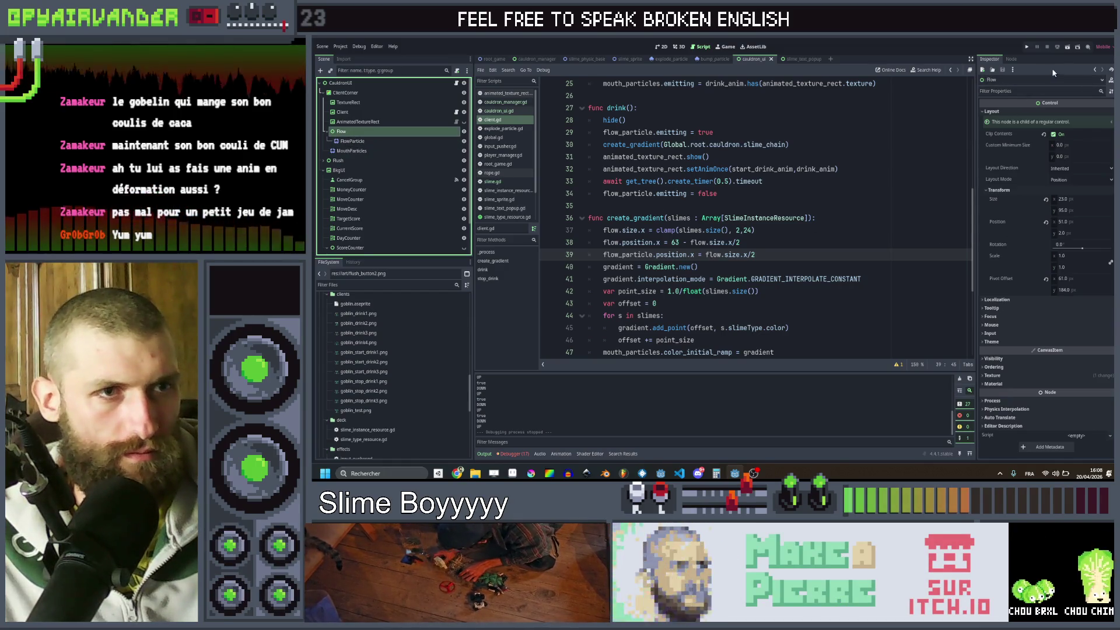
key("alt+Tab")
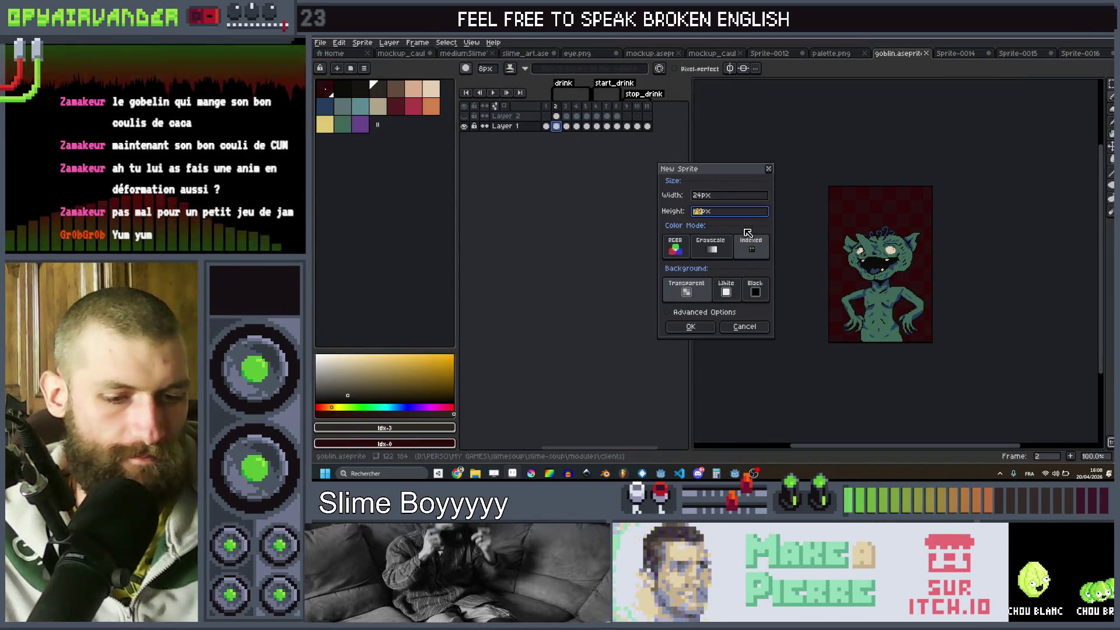
left_click(690, 325)
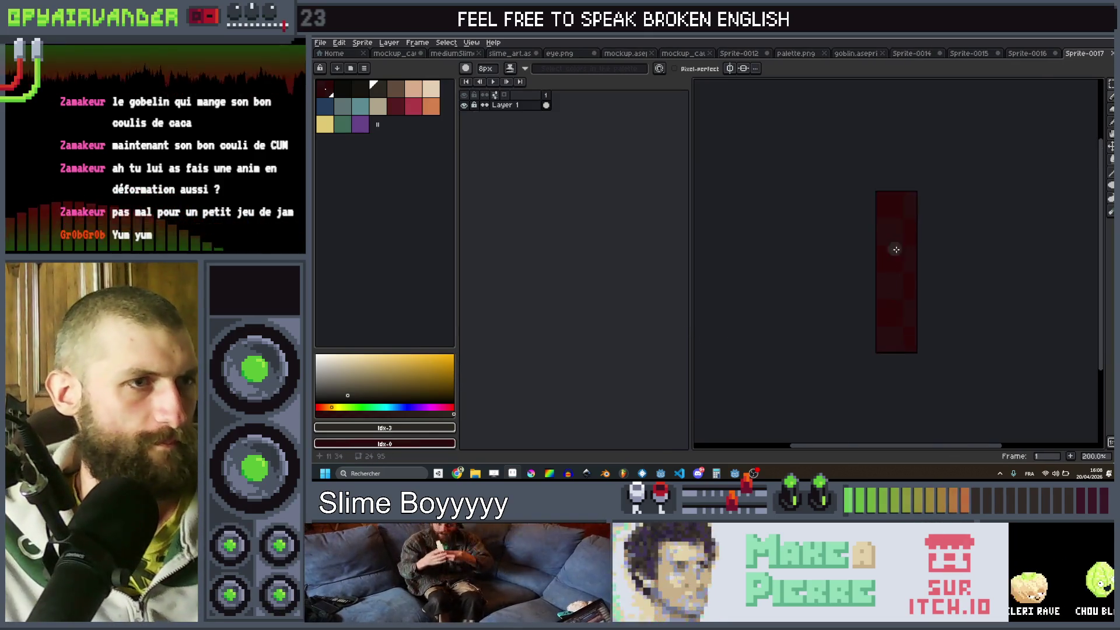
left_click(429, 90)
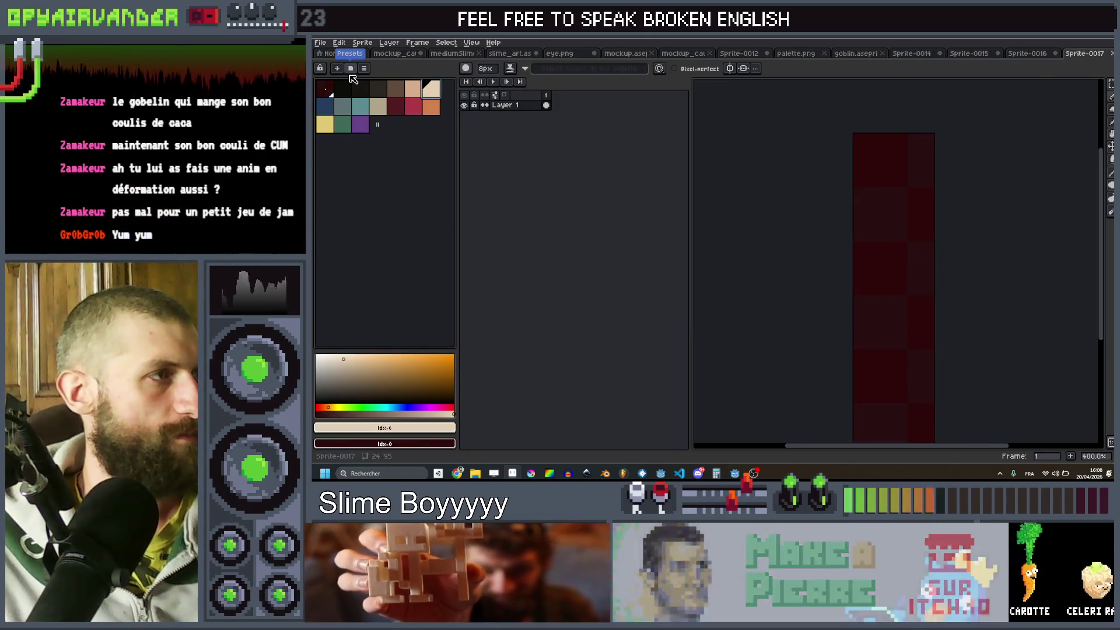
- On the first frame, paint a white stream down the dark column with a slightly smaller brush
left_click(350, 68)
key("Escape")
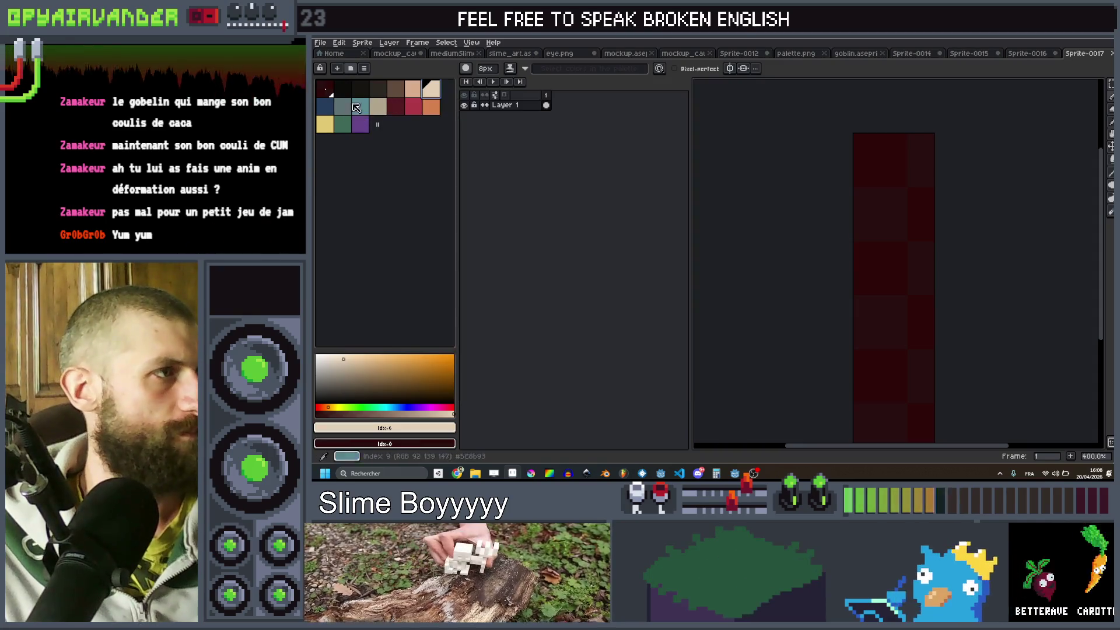
left_click_drag(961, 185, 917, 148)
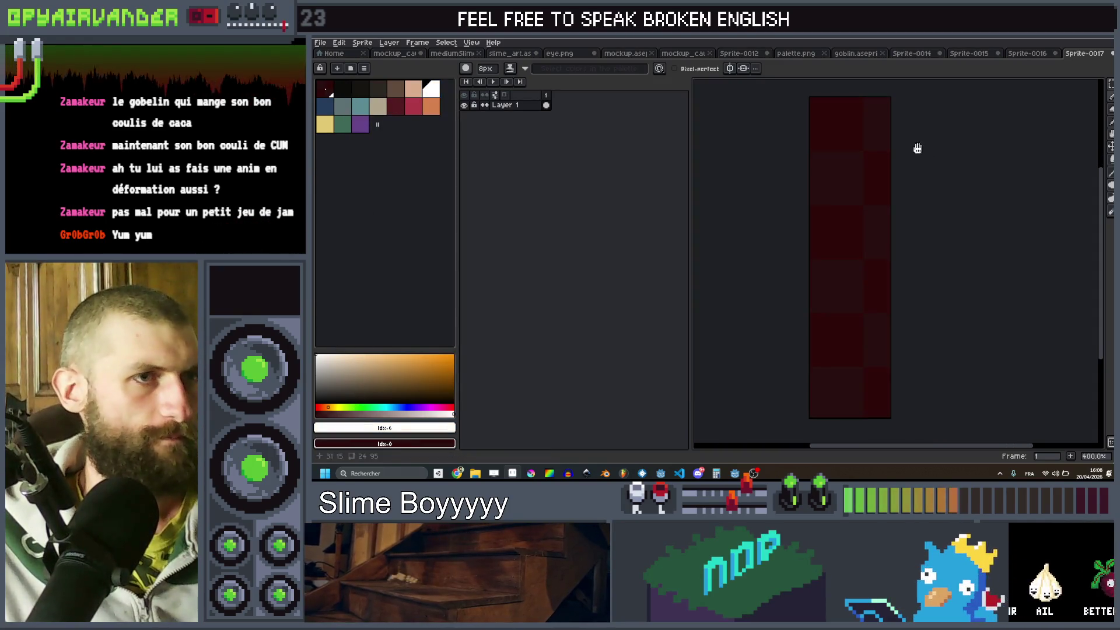
key("minus")
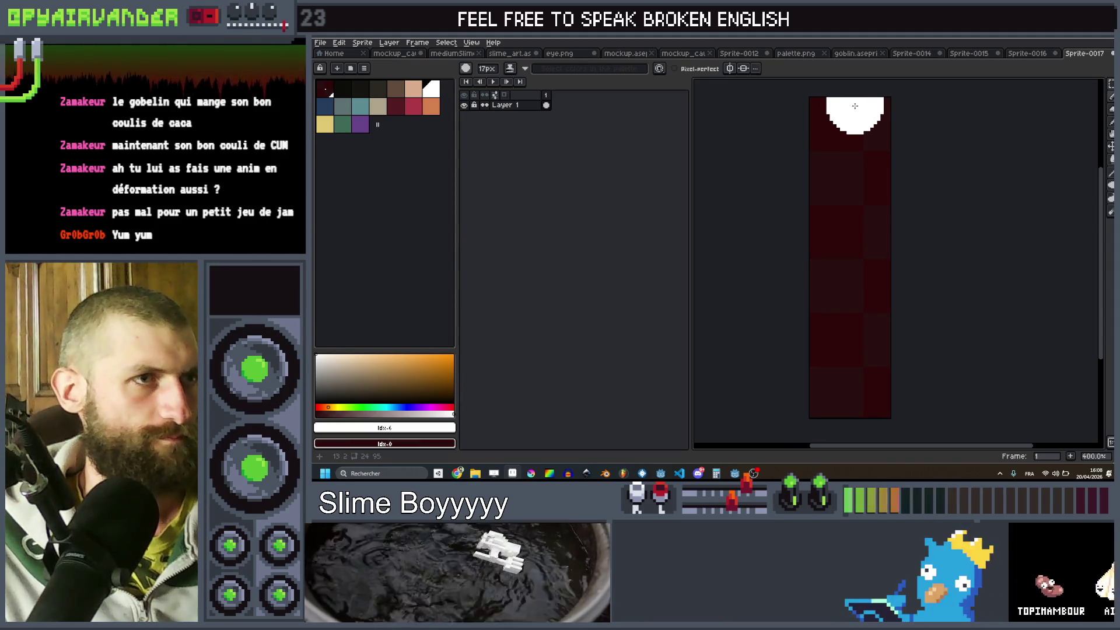
left_click_drag(854, 106, 844, 167)
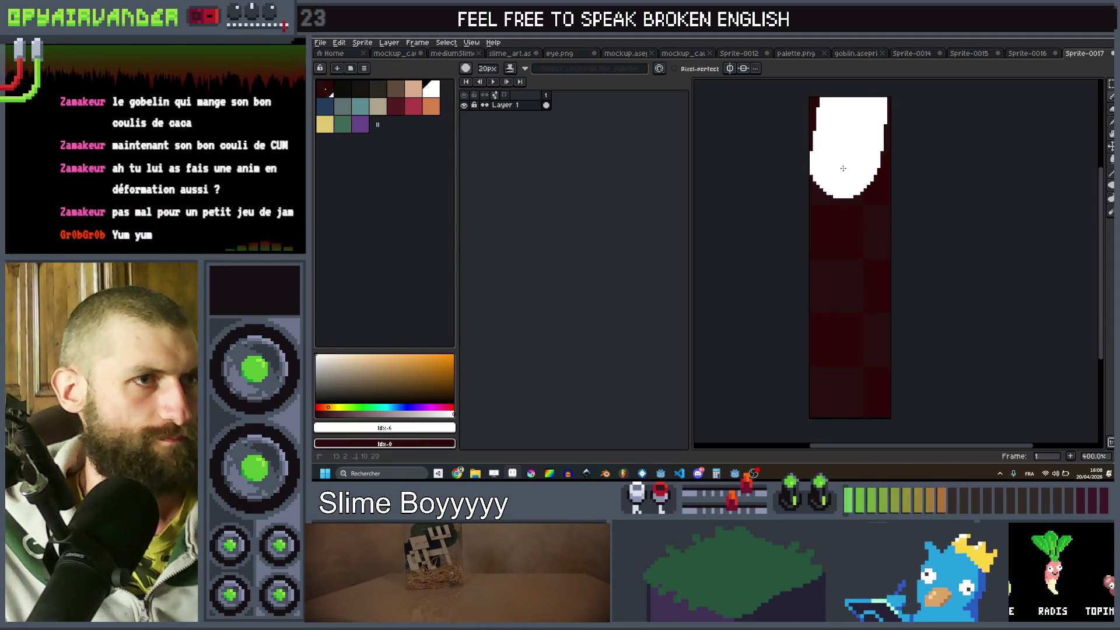
left_click_drag(850, 219, 849, 310)
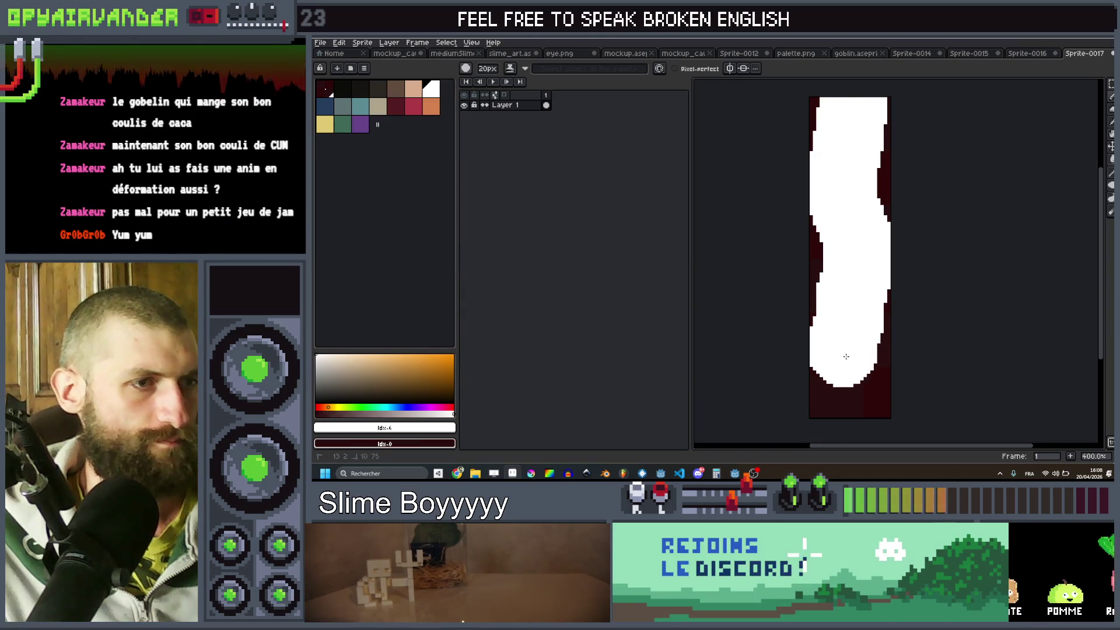
- Add frame 2 and paint the stream further down, widening it toward the bottom left
scroll(851, 385, "down", 2)
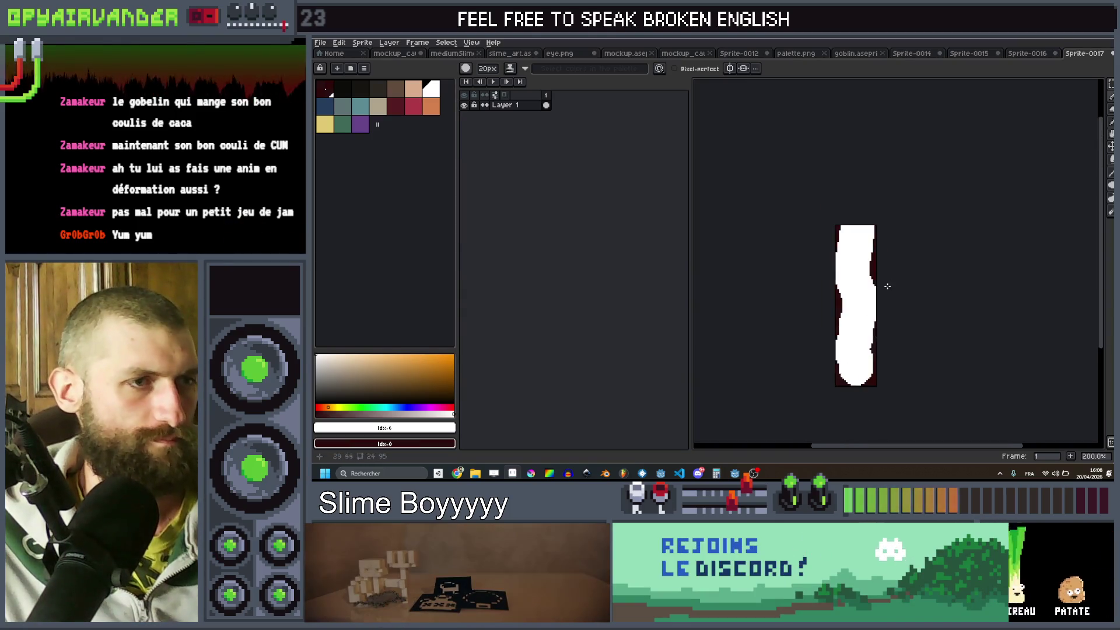
key("alt+n")
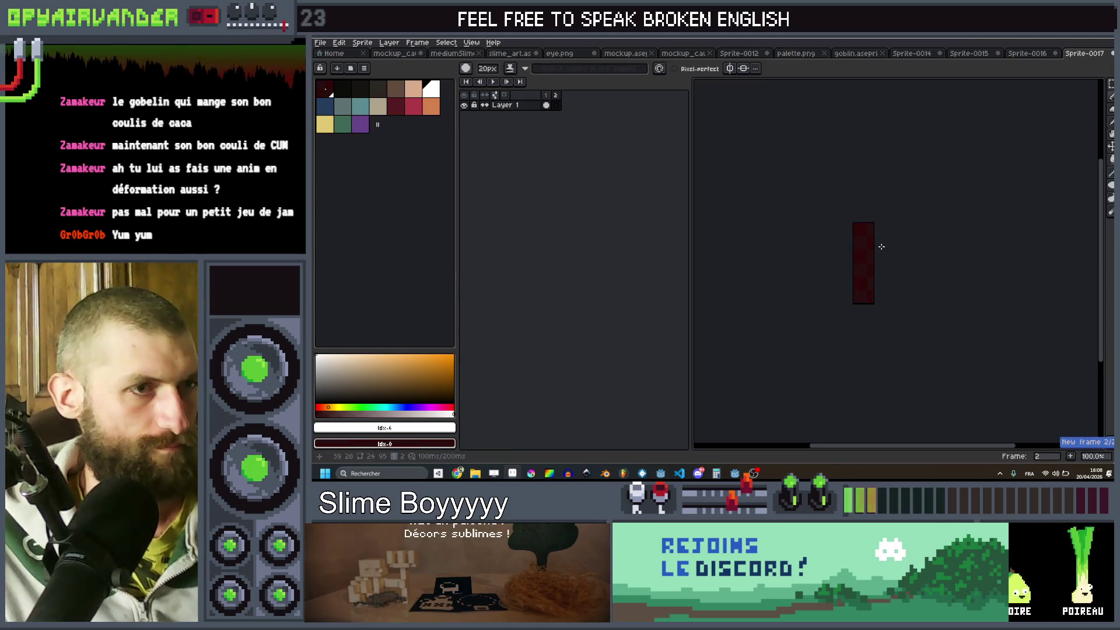
scroll(875, 245, "up", 4)
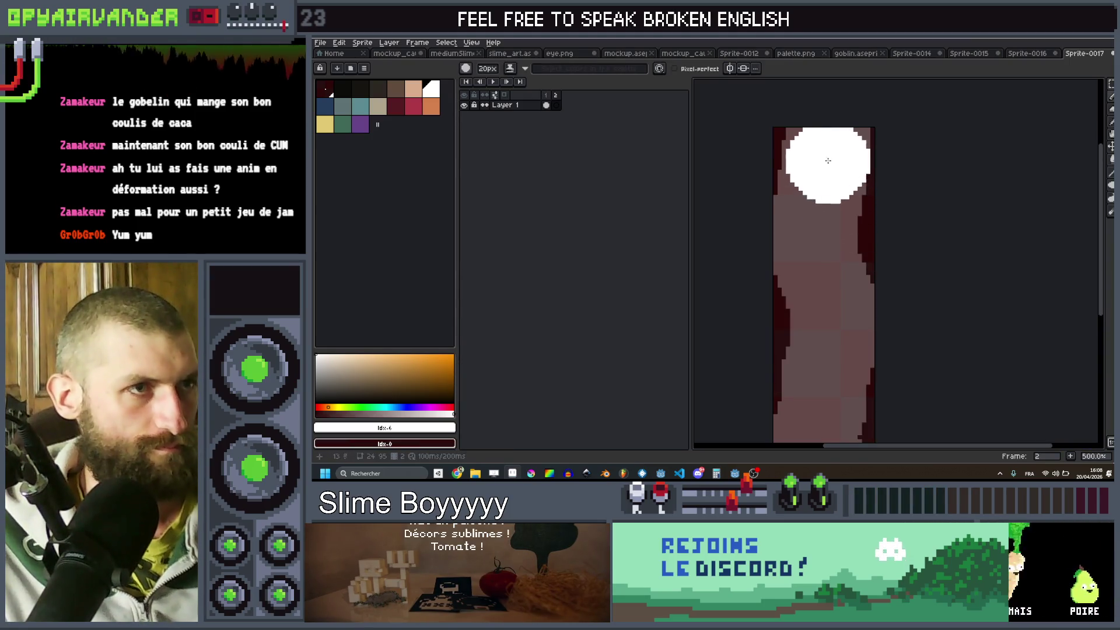
mouse_move(834, 203)
left_mouse_down()
mouse_move(824, 280)
mouse_move(833, 336)
mouse_move(838, 245)
left_mouse_up()
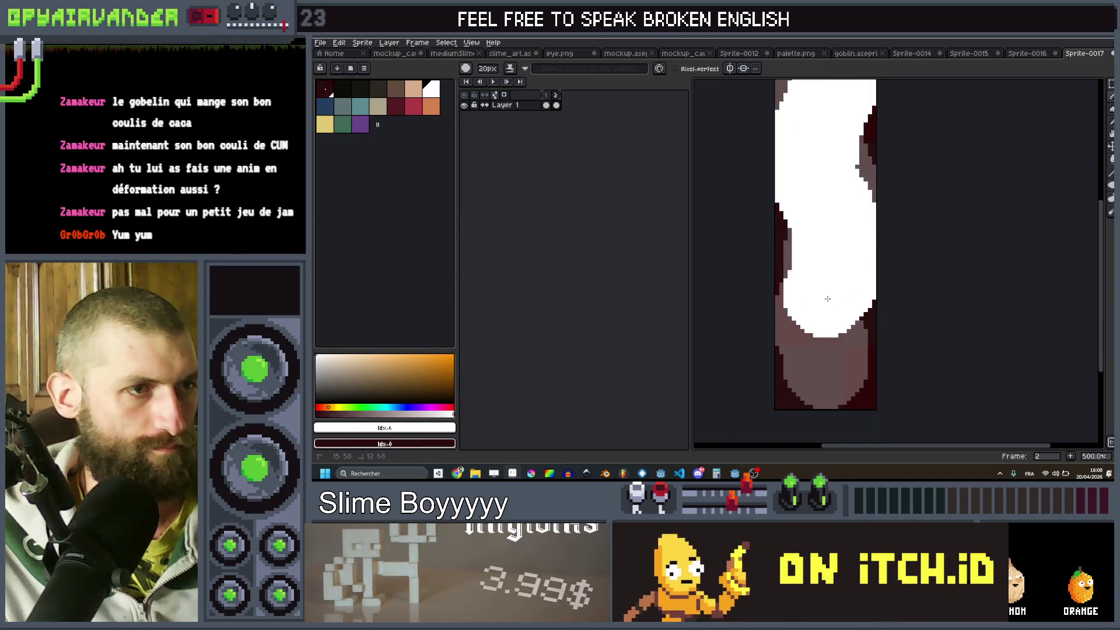
left_click_drag(824, 321, 819, 329)
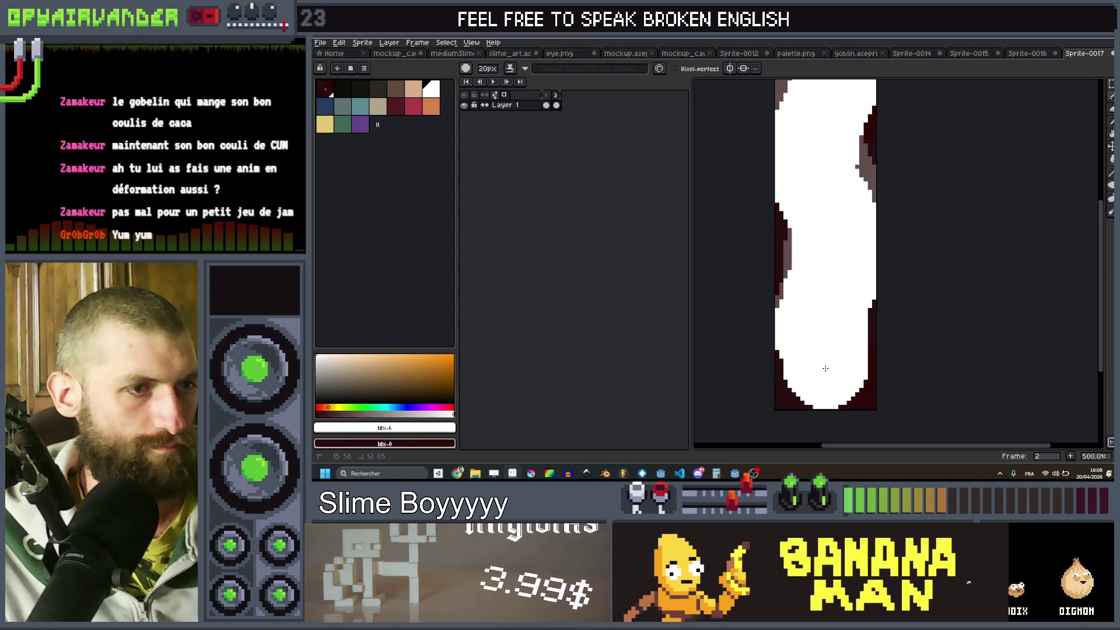
- Add frame 3, extend the white stream further still, and compare it against frame 2
scroll(867, 297, "down", 2)
key("alt+n")
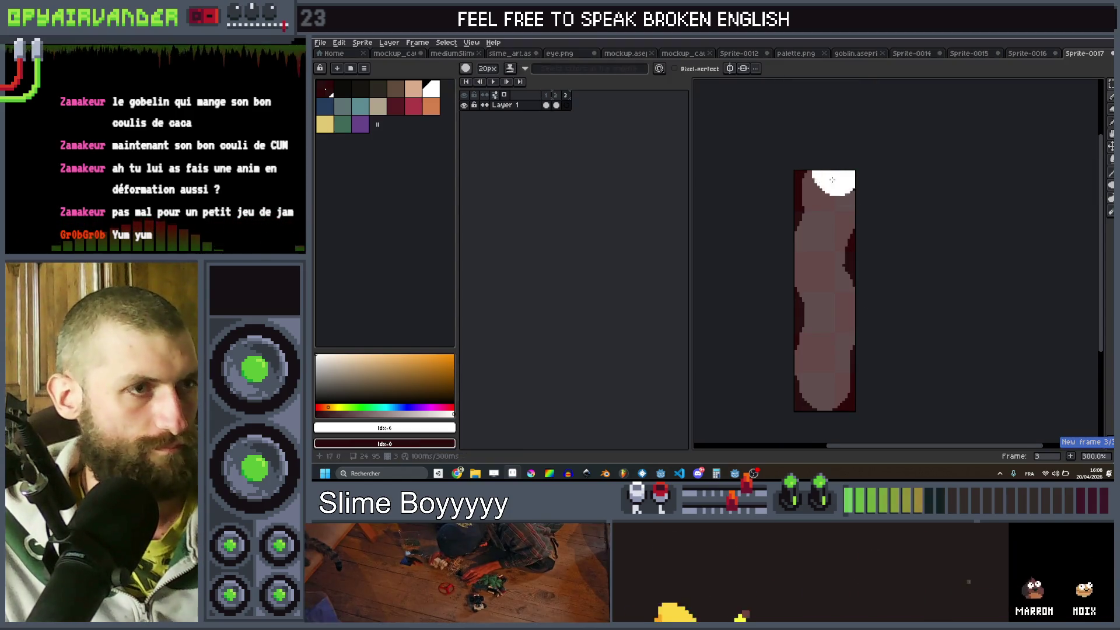
scroll(821, 193, "up", 1)
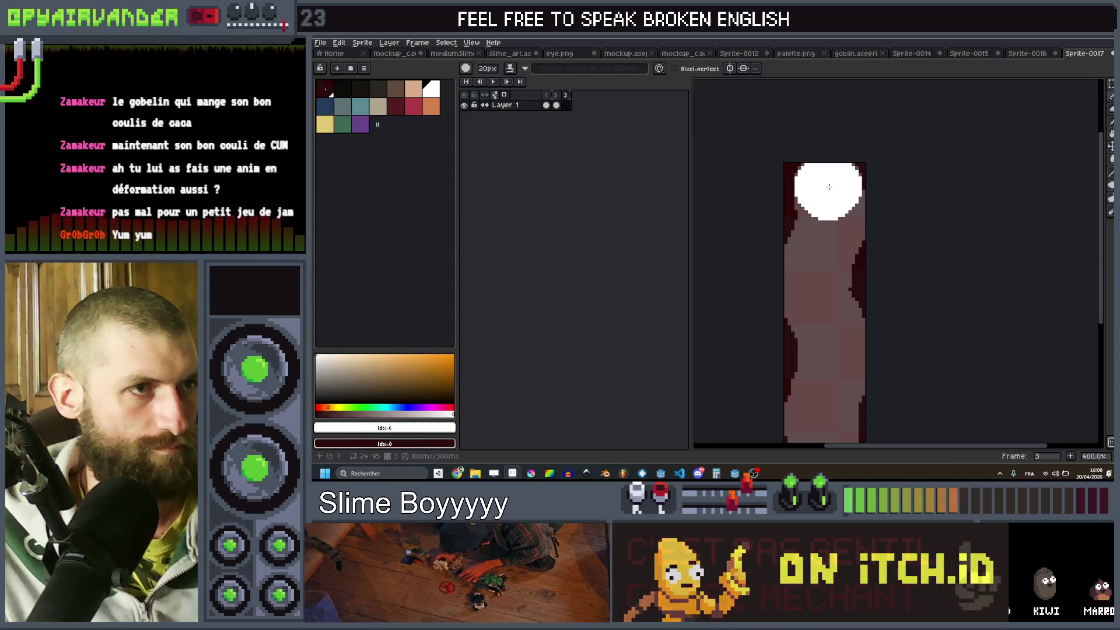
left_click(828, 186)
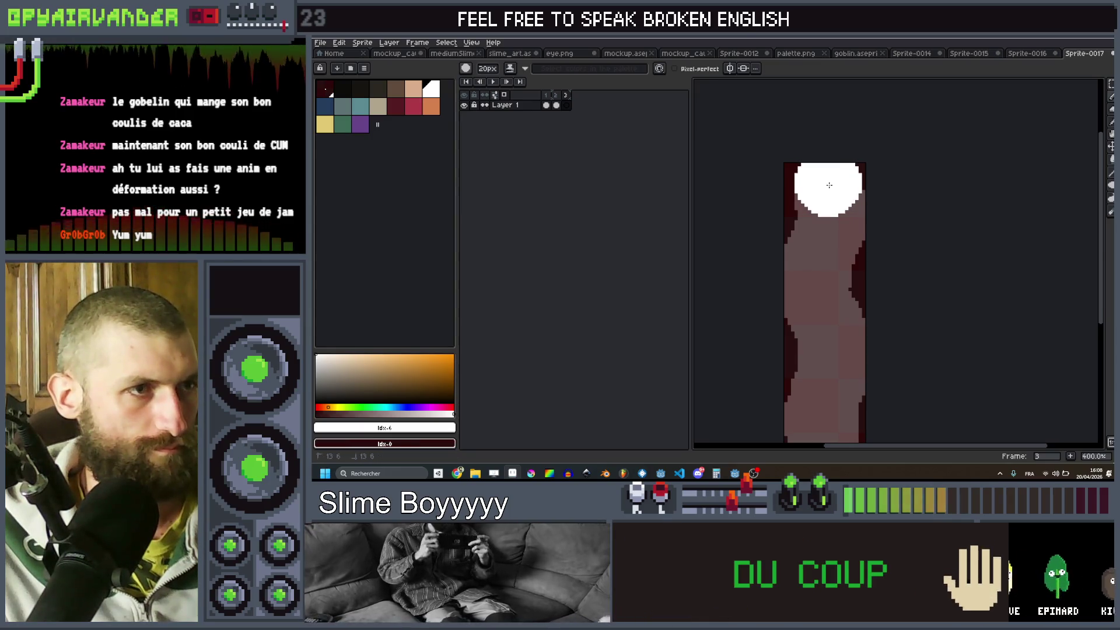
left_click_drag(832, 271, 822, 325)
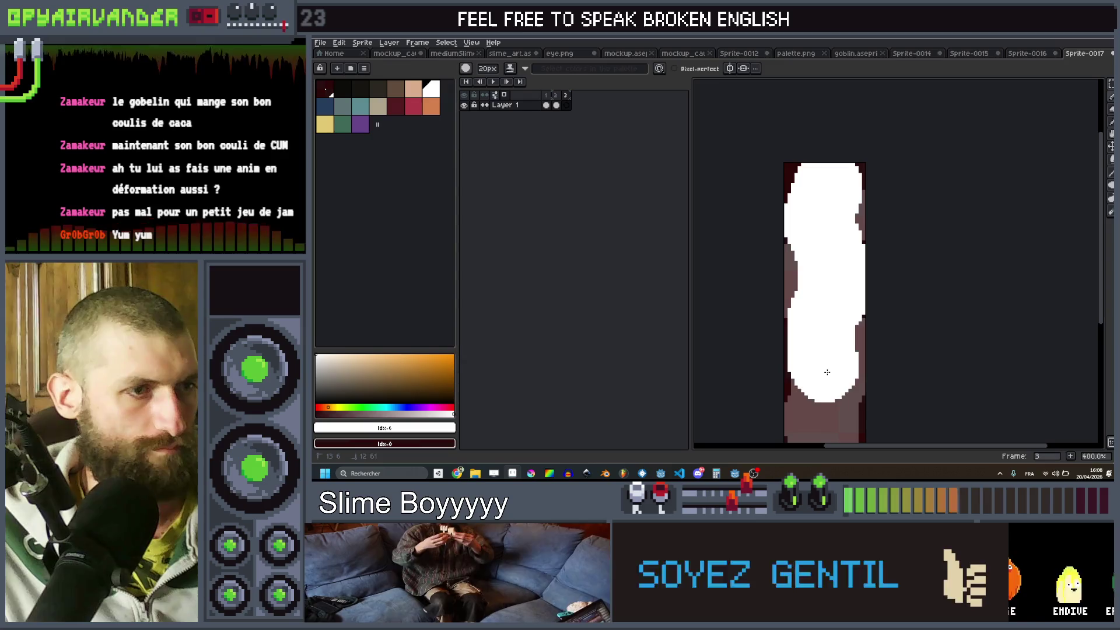
mouse_move(836, 399)
left_mouse_down()
mouse_move(844, 252)
mouse_move(831, 295)
left_mouse_up()
scroll(852, 274, "down", 3)
key("Left")
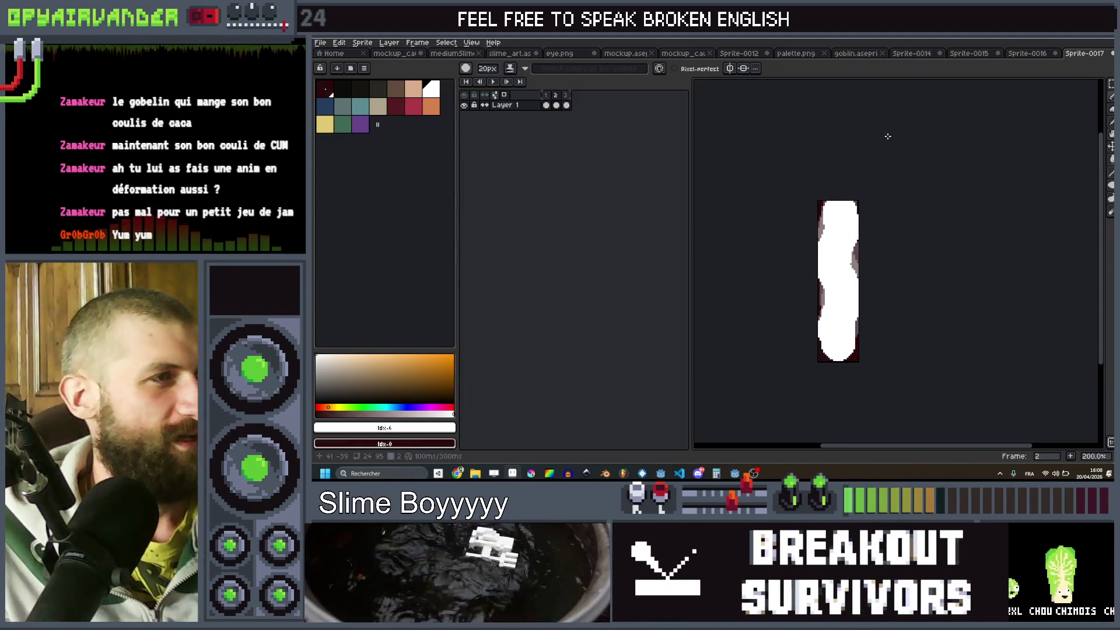
key("Right")
- Export all three frames as flow.png into the fx folder, then minimize Aseprite
key("v")
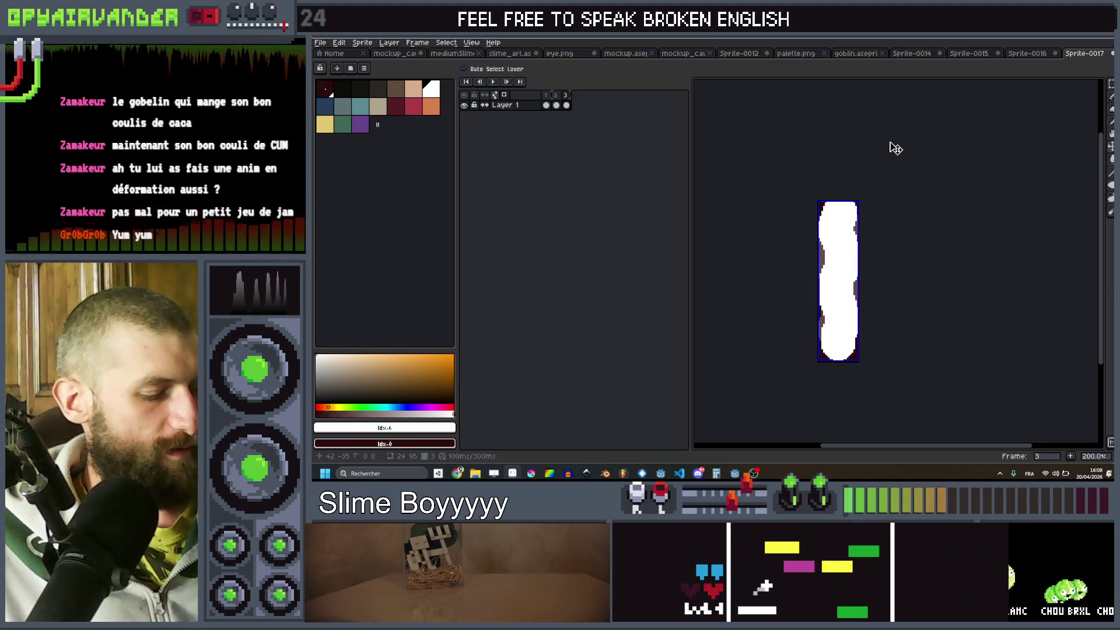
key("ctrl+e")
key("Return")
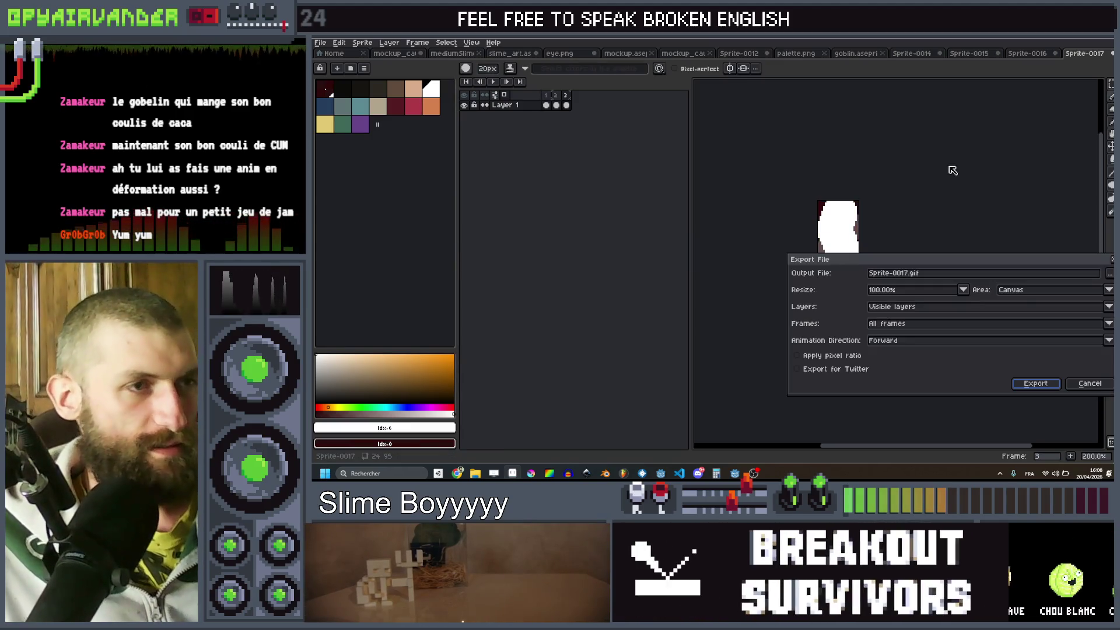
left_click(1109, 272)
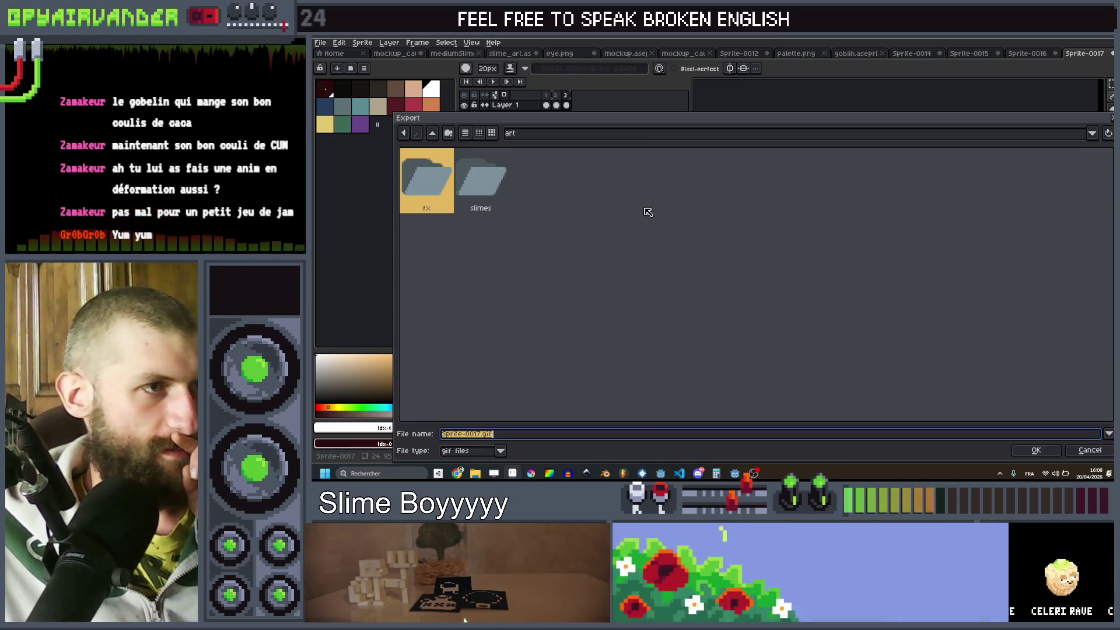
key("Return")
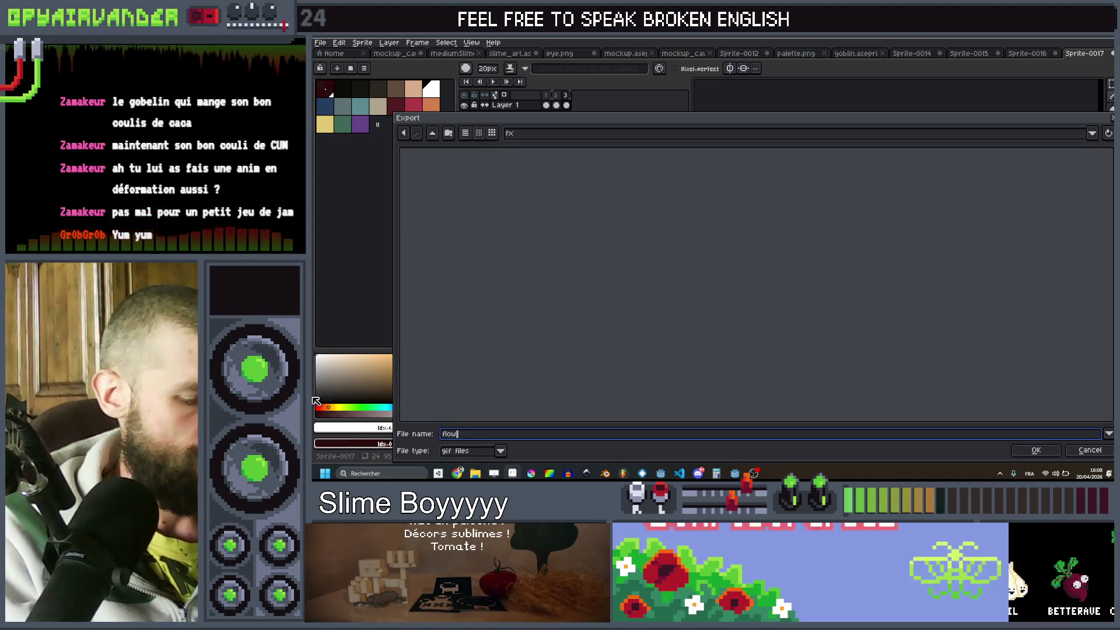
type(".png")
key("Return")
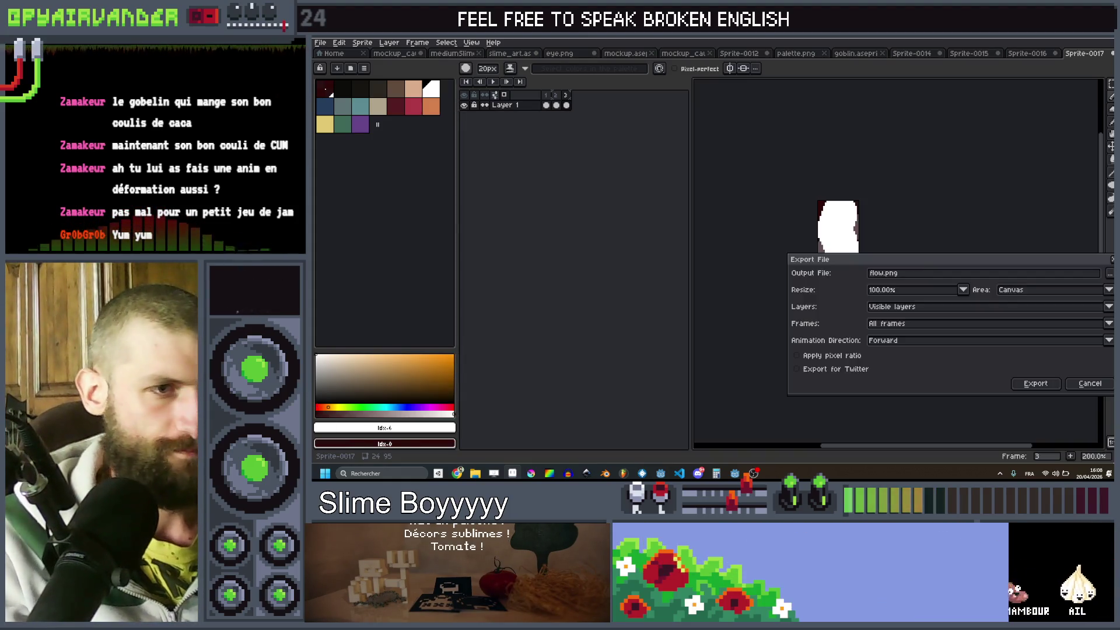
left_click(1036, 383)
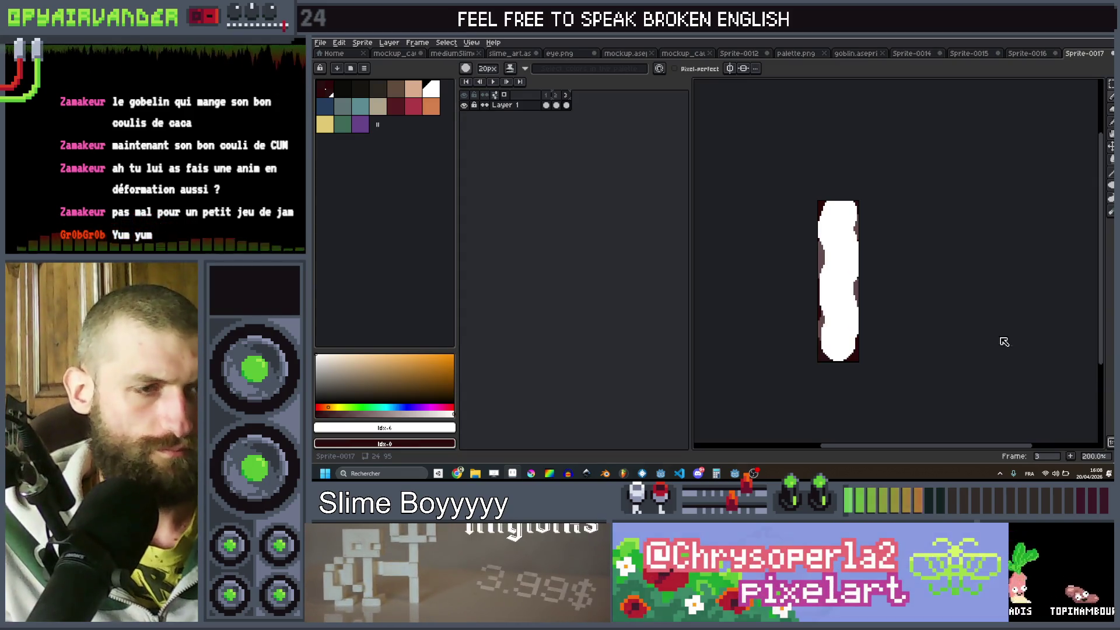
left_click(1068, 39)
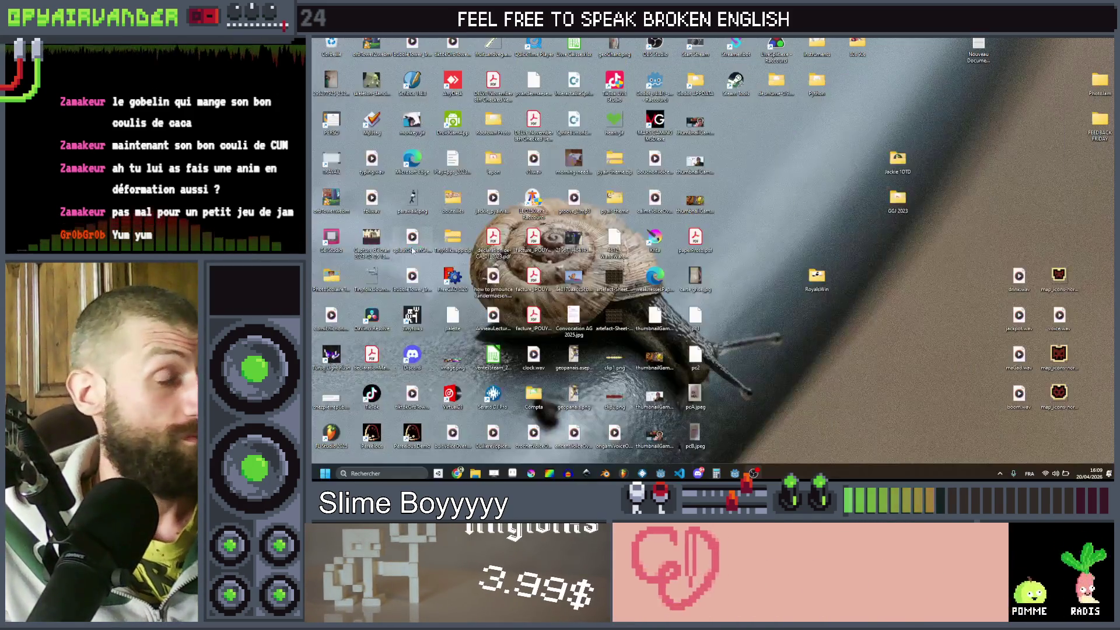
- Back in Godot, change the Flow node's type to AnimatedTextureRect
left_click(734, 473)
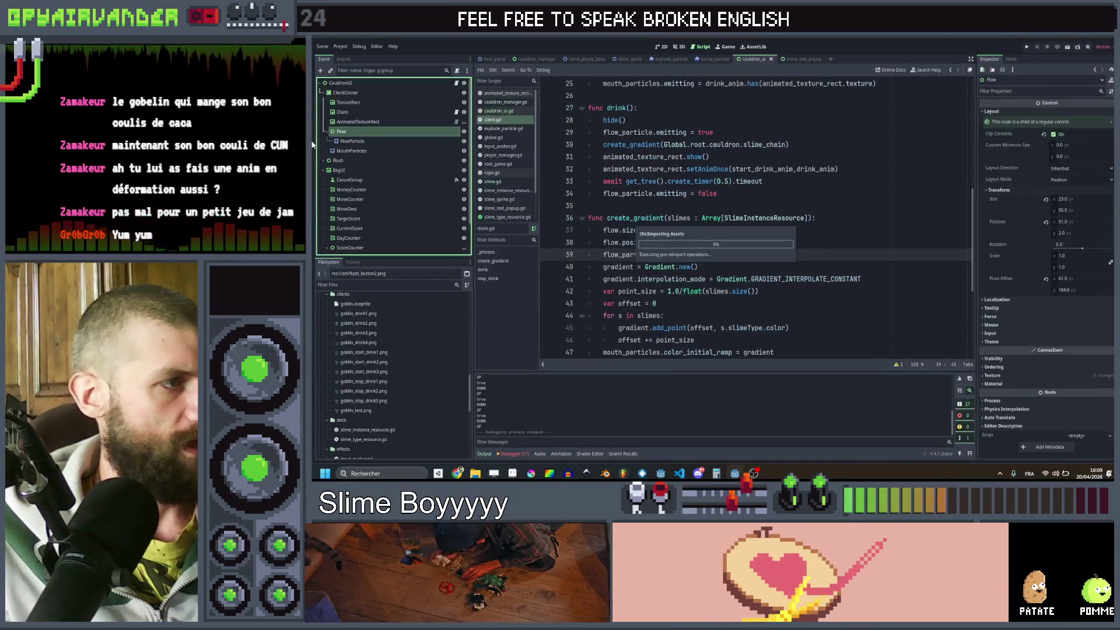
right_click(354, 134)
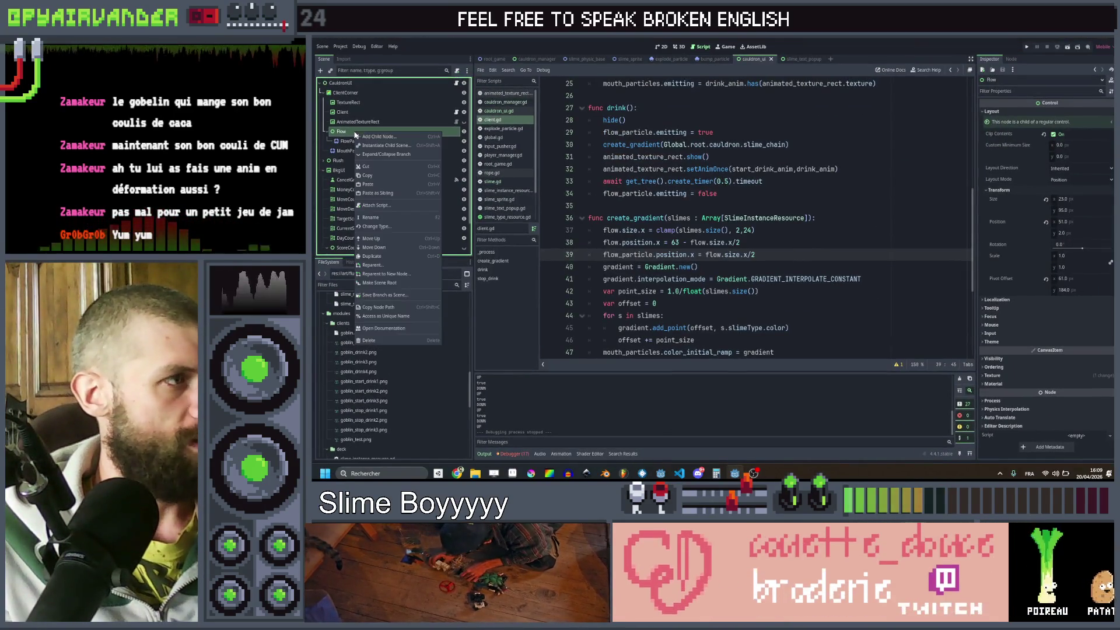
left_click(402, 225)
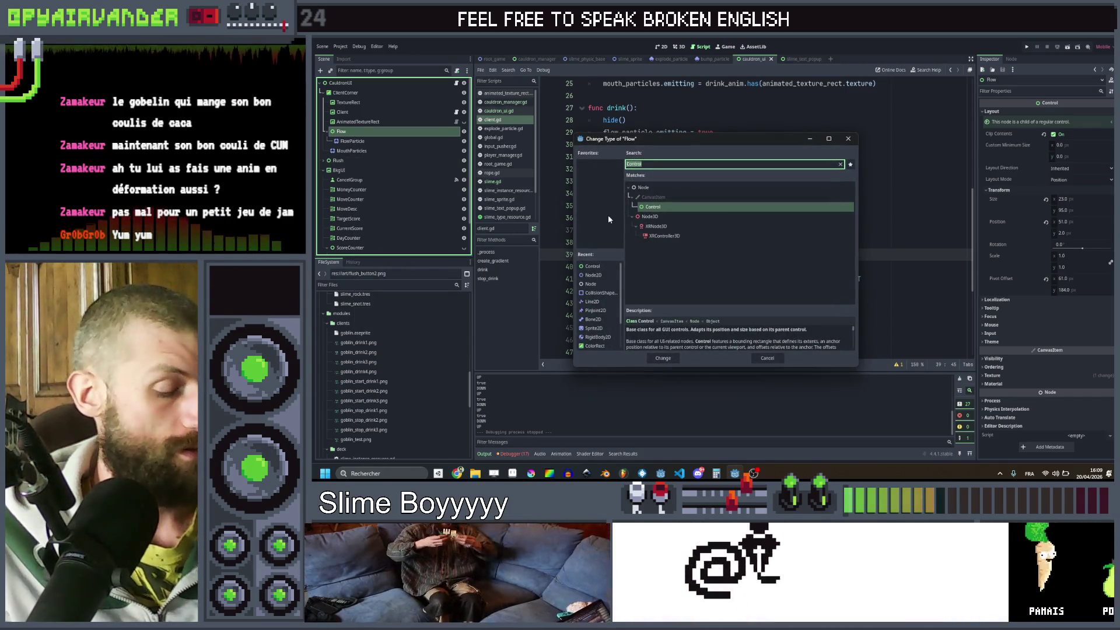
type("anim")
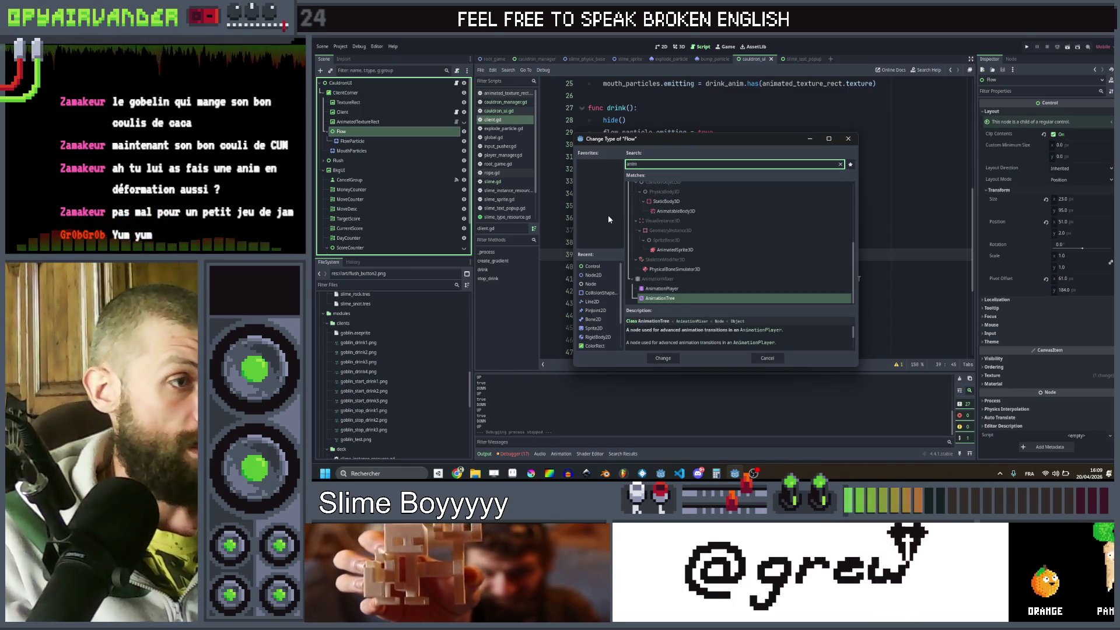
type("ate")
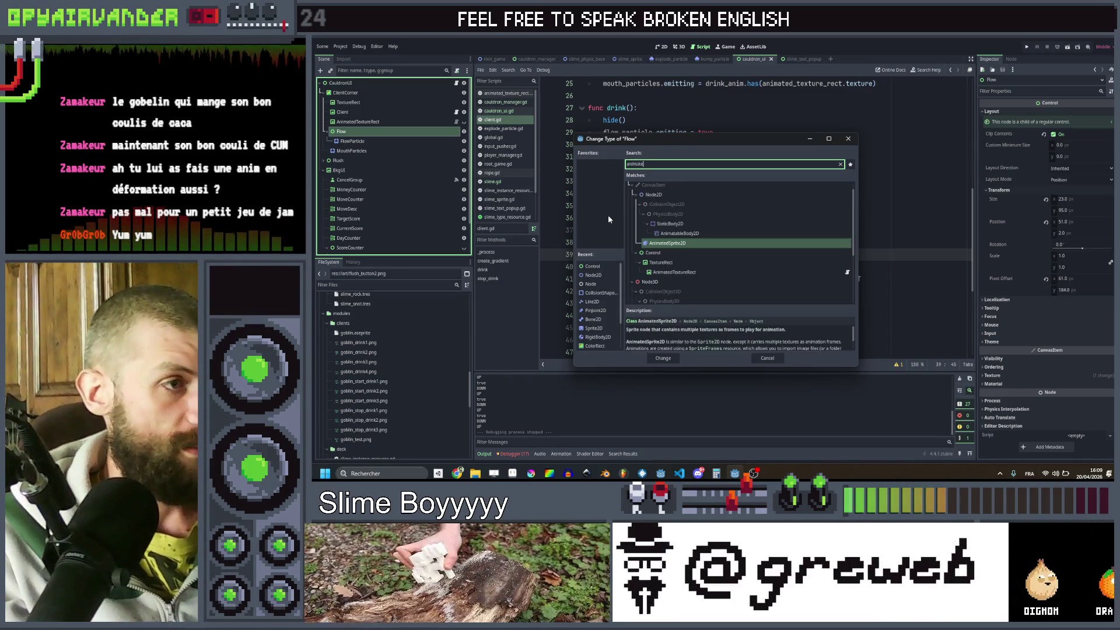
key("Down")
key("Down")
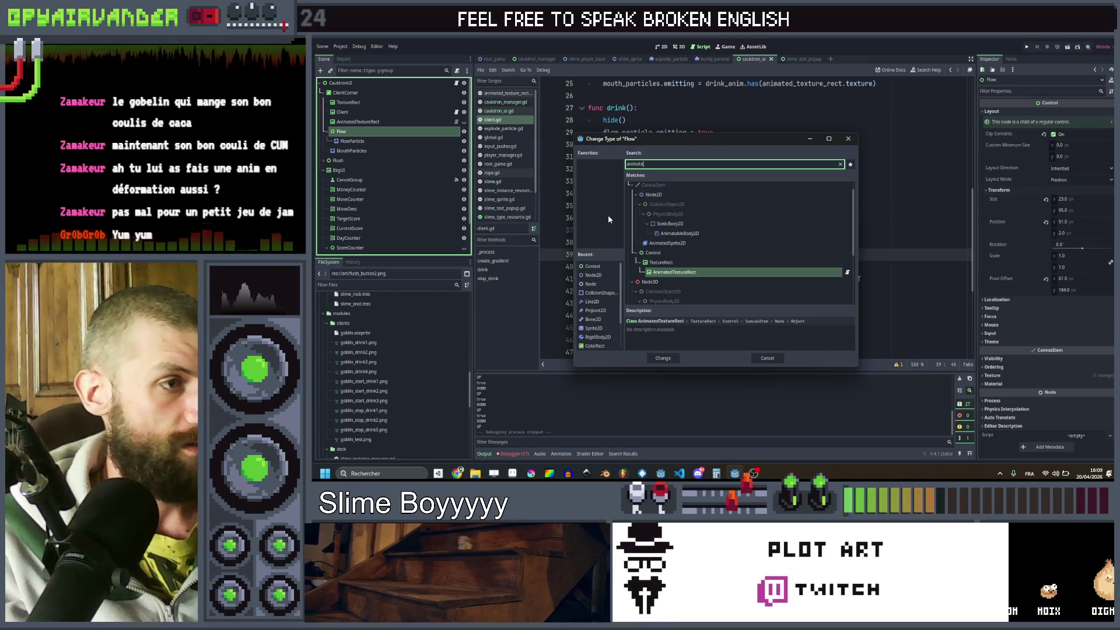
key("Return")
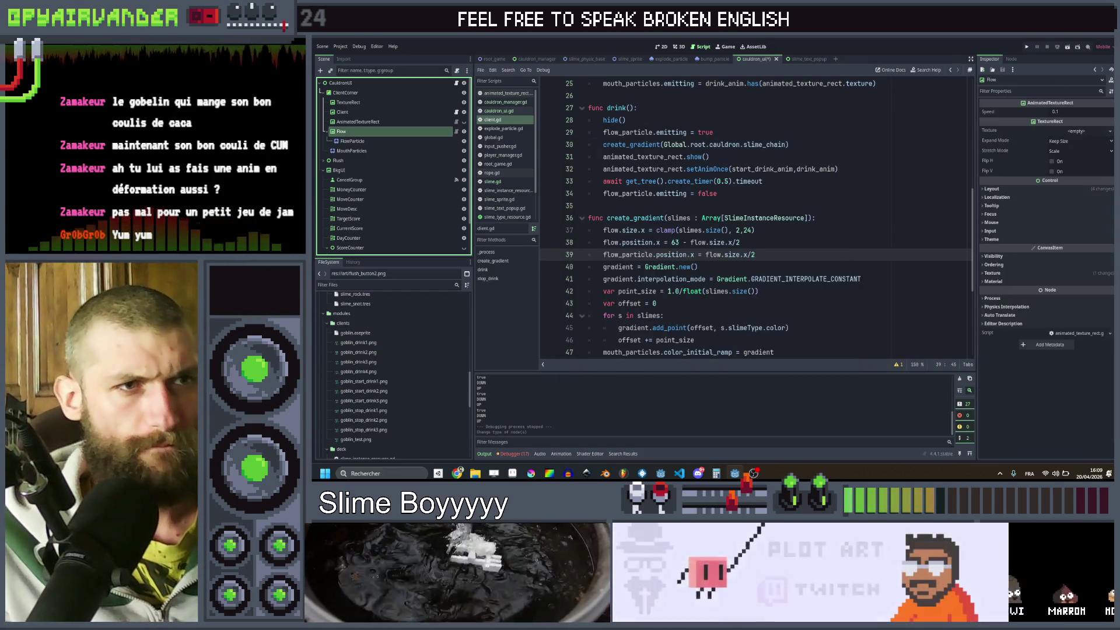
- Set the Flow animation's Speed to 0.03
left_click(661, 47)
scroll(786, 179, "down", 2)
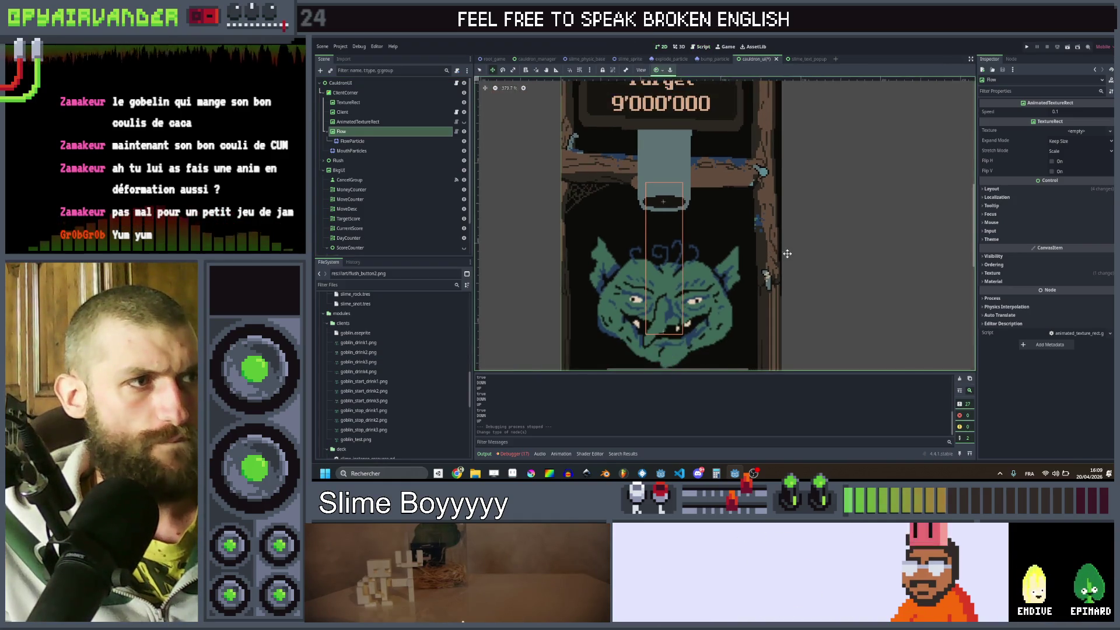
scroll(786, 179, "up", 3)
left_click(1079, 111)
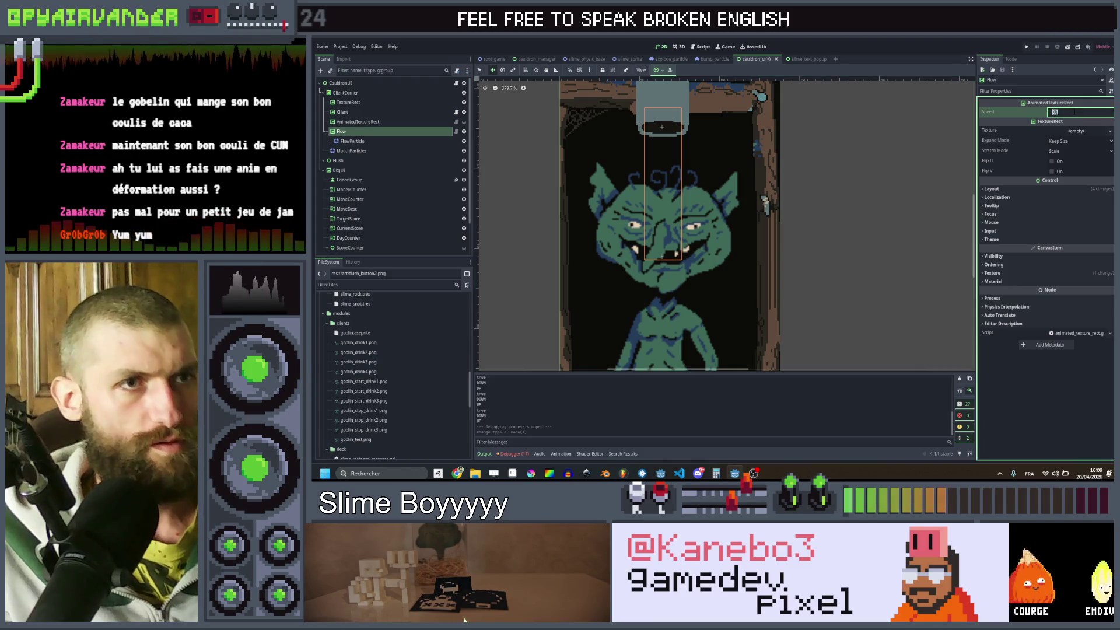
type("0.")
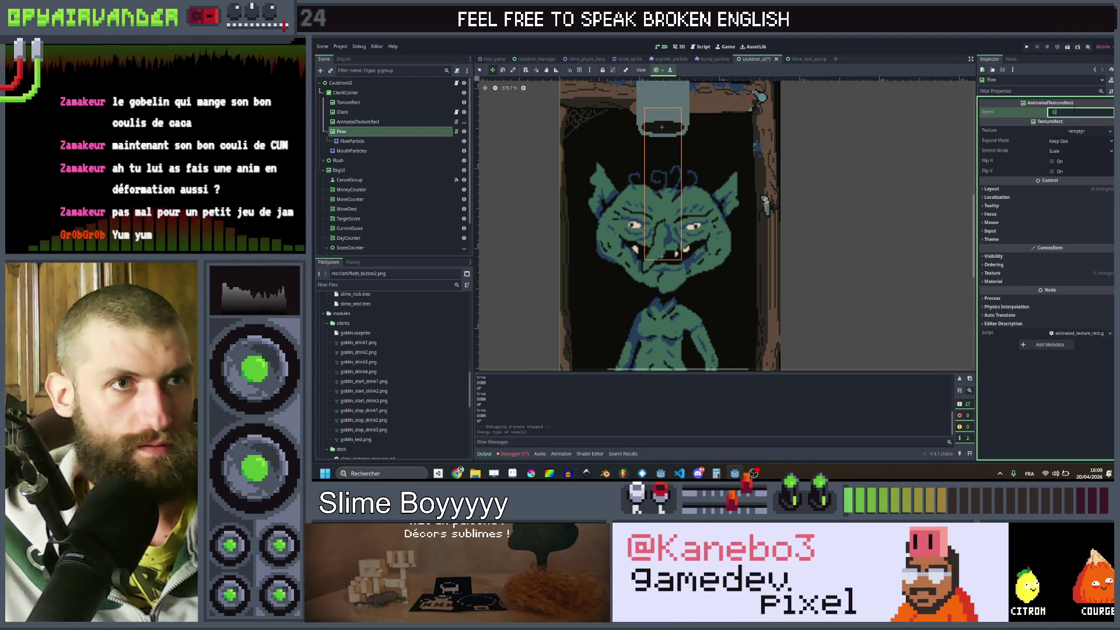
type("03")
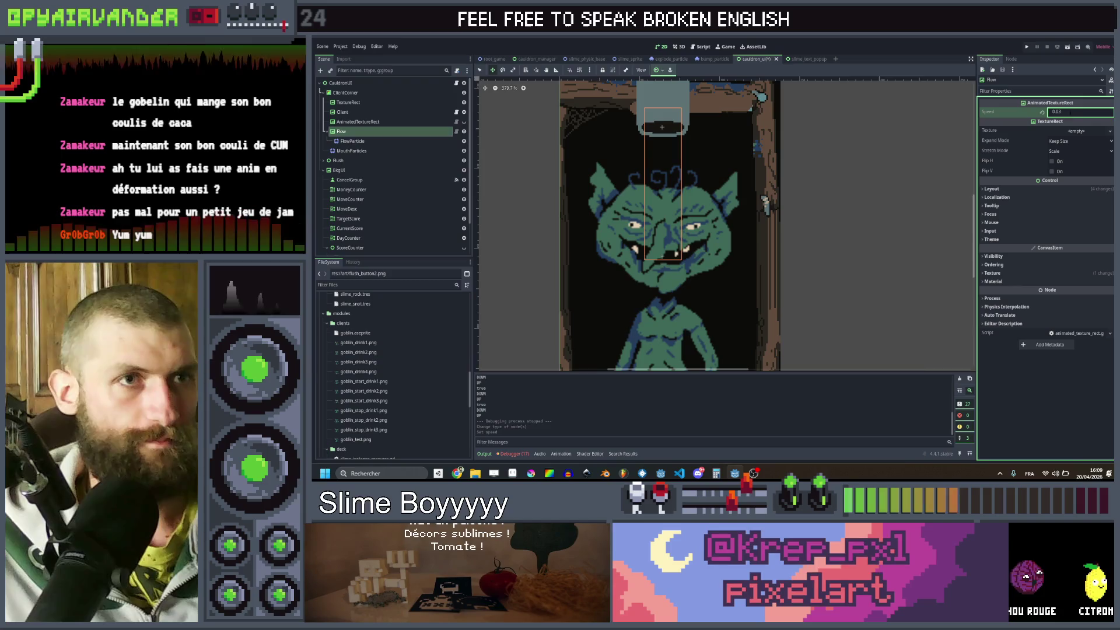
key("Return")
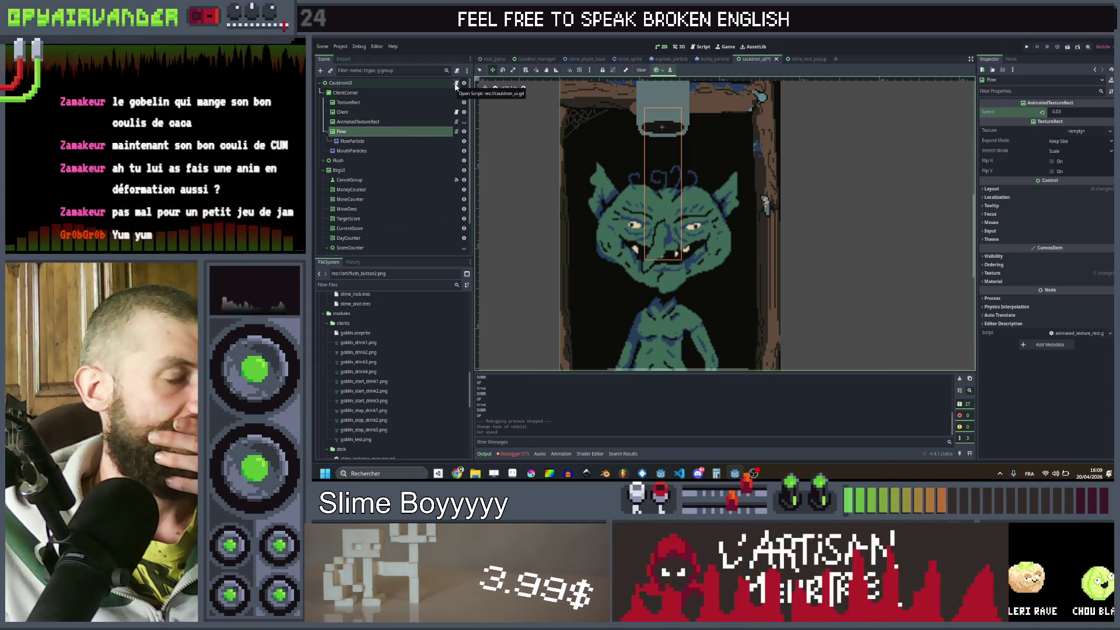
left_click(456, 111)
- Type flow as AnimatedTextureRect and duplicate the start_drink_anim export as flow_anim
scroll(690, 169, "up", 5)
double_click(673, 157)
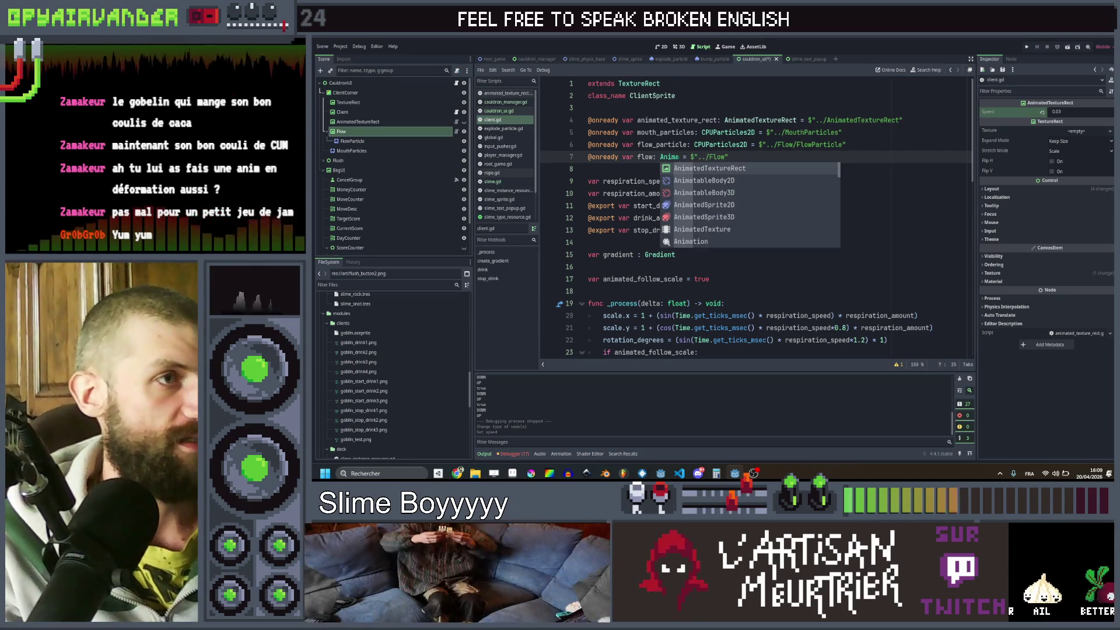
key("Return")
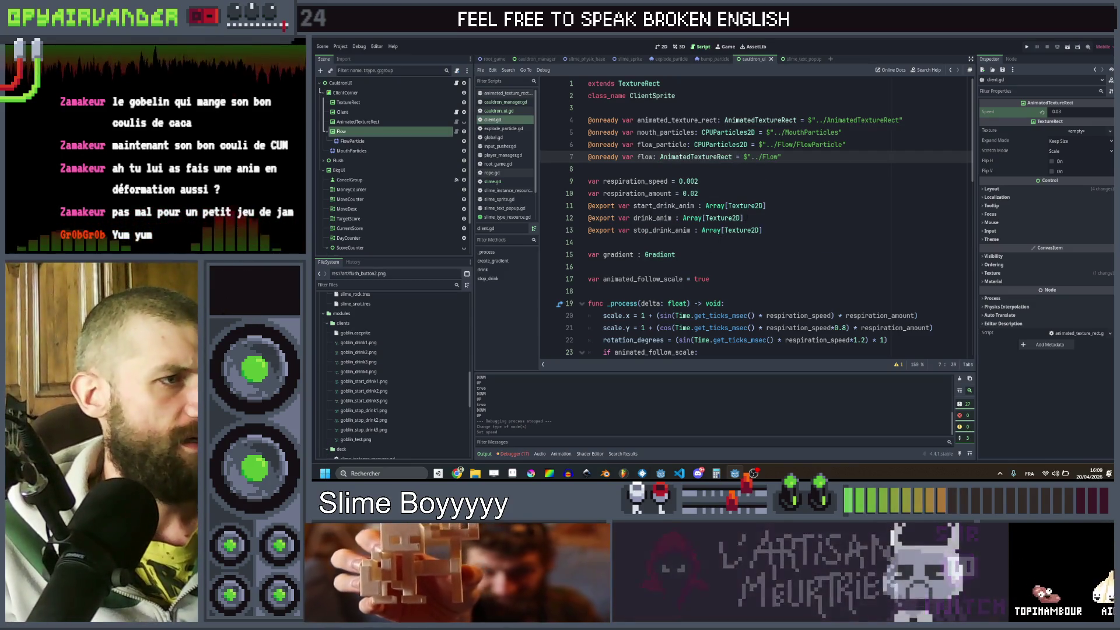
left_click(771, 206)
key("ctrl+shift+d")
double_click(672, 206)
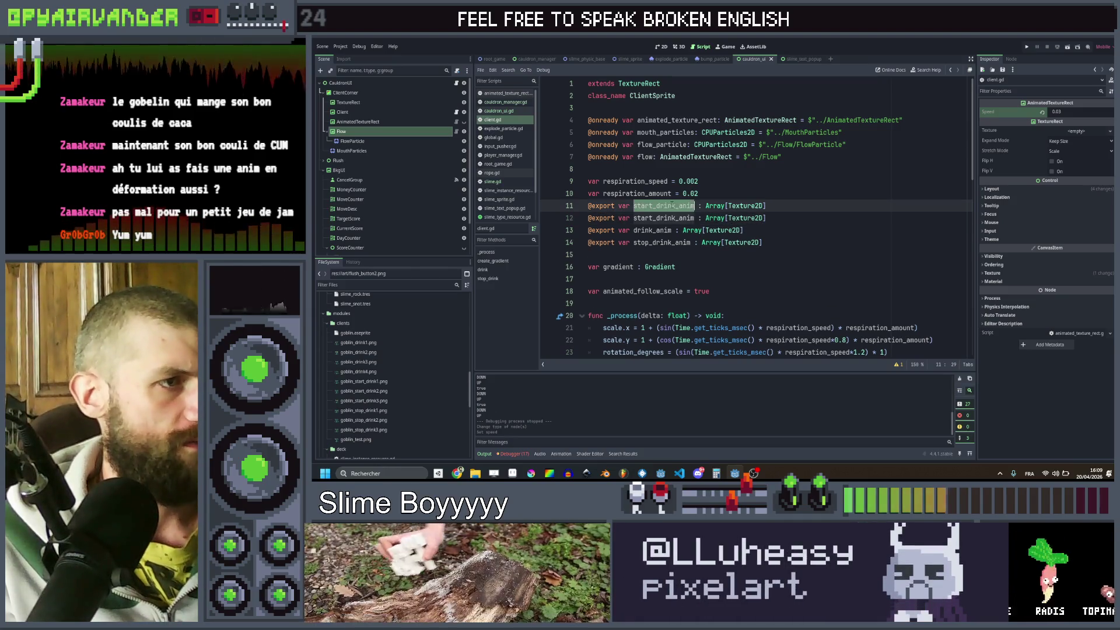
type("flow_an")
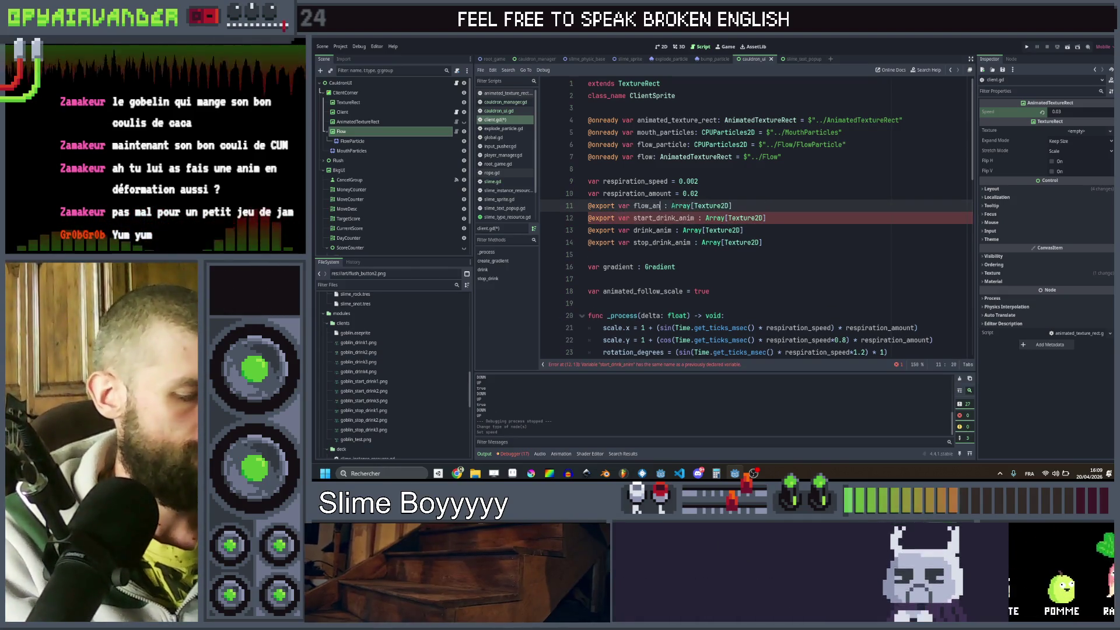
- Add flow.setAnim(flow_anim) after hide() in drink() and save client.gd
scroll(752, 221, "down", 7)
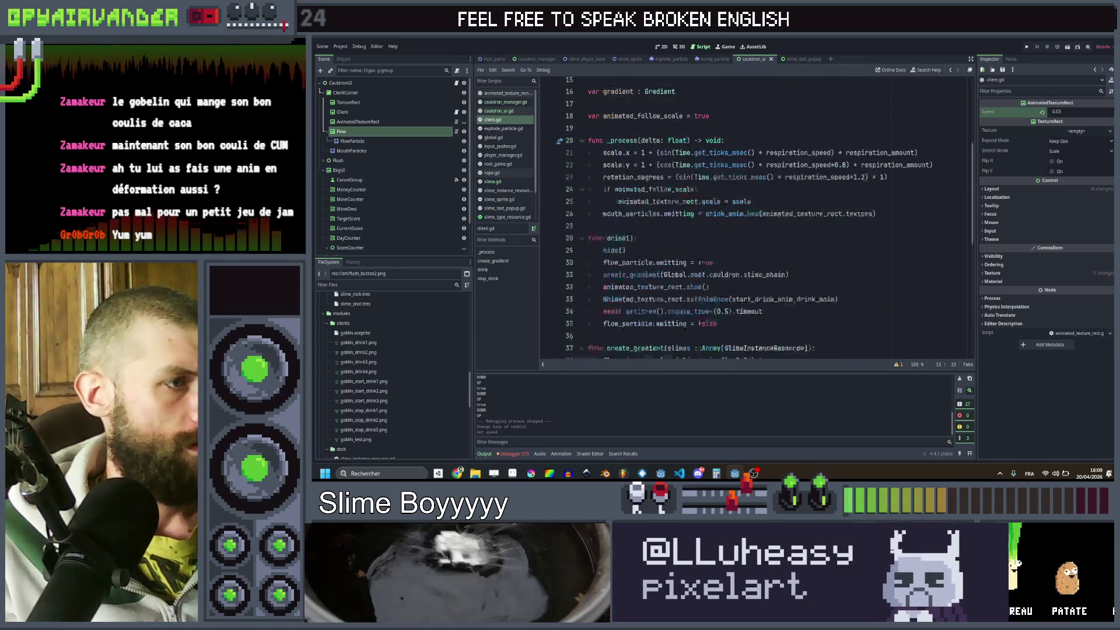
left_click(691, 166)
key("Return")
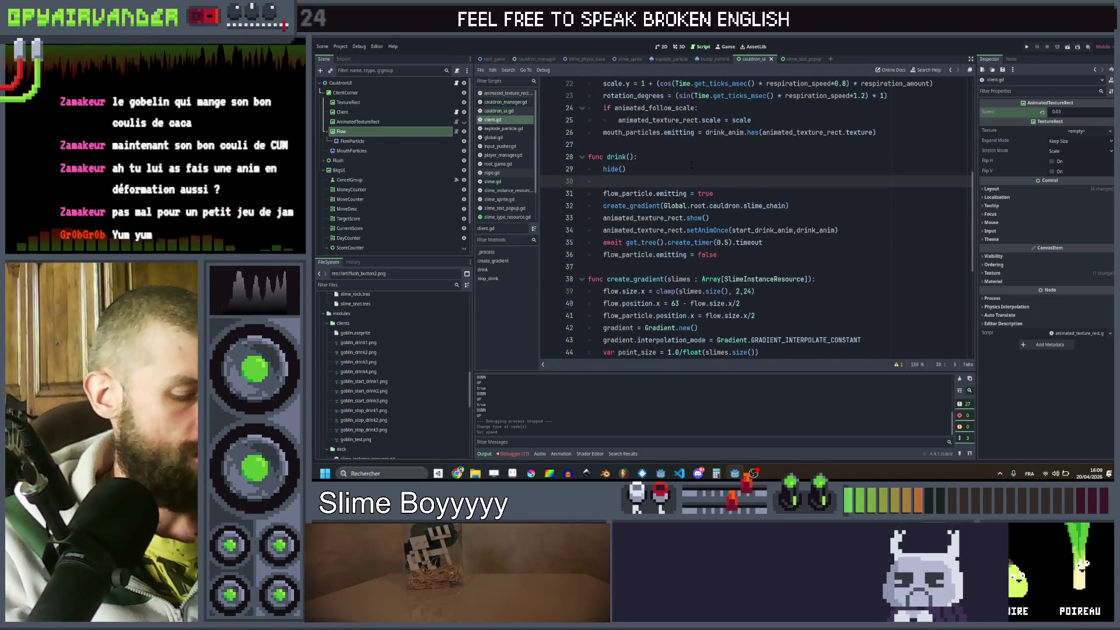
type("flo")
key("Return")
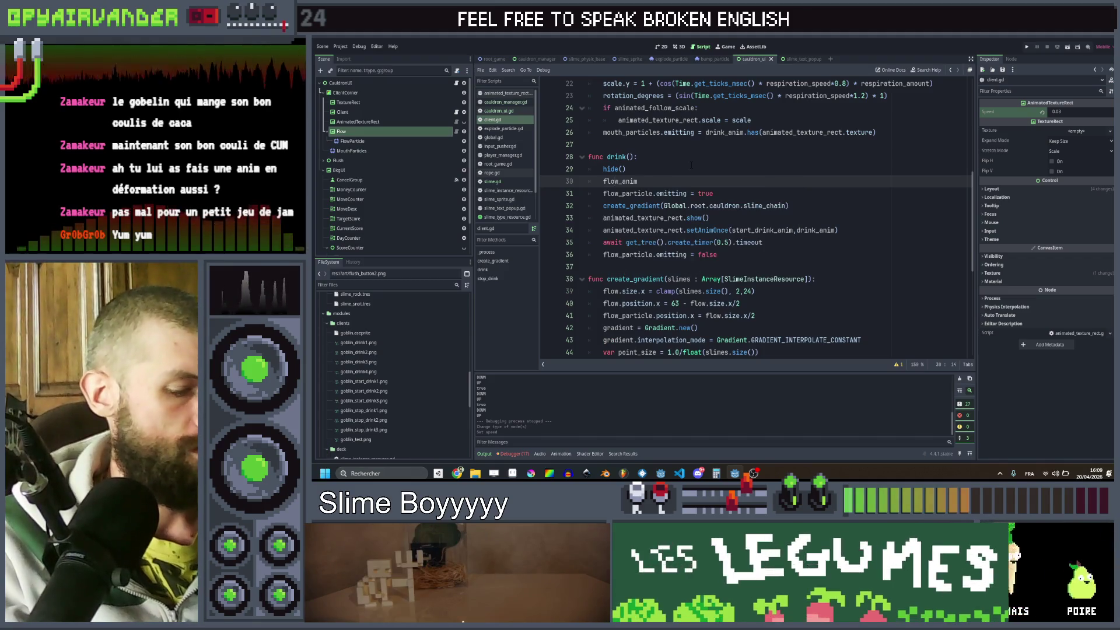
type(".set")
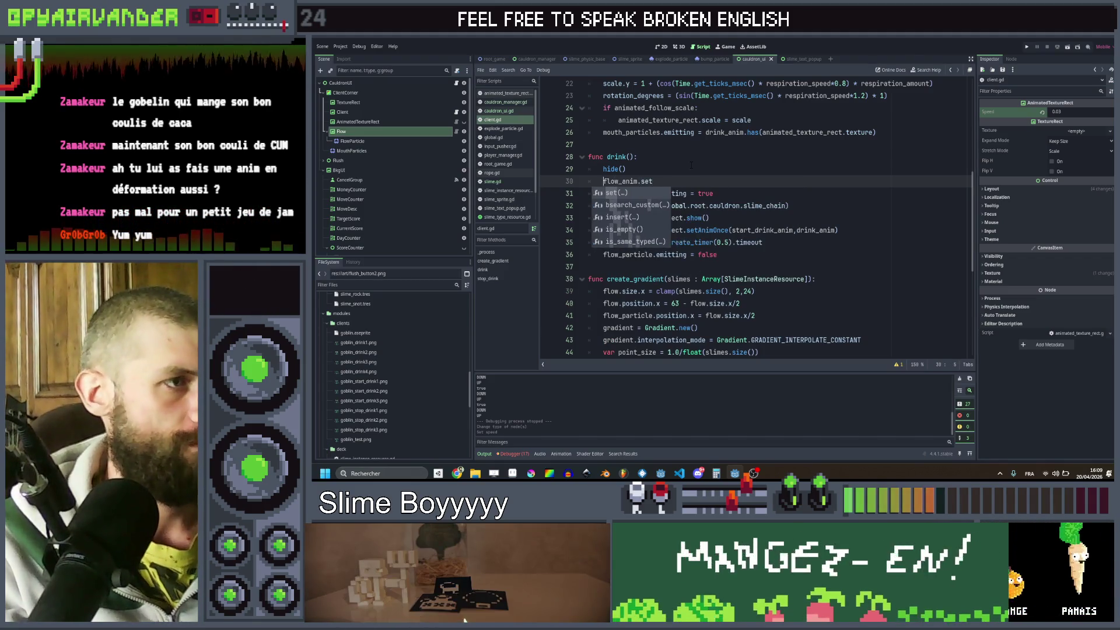
key("ctrl+Left")
key("Left")
key("BackSpace")
key("BackSpace")
key("BackSpace")
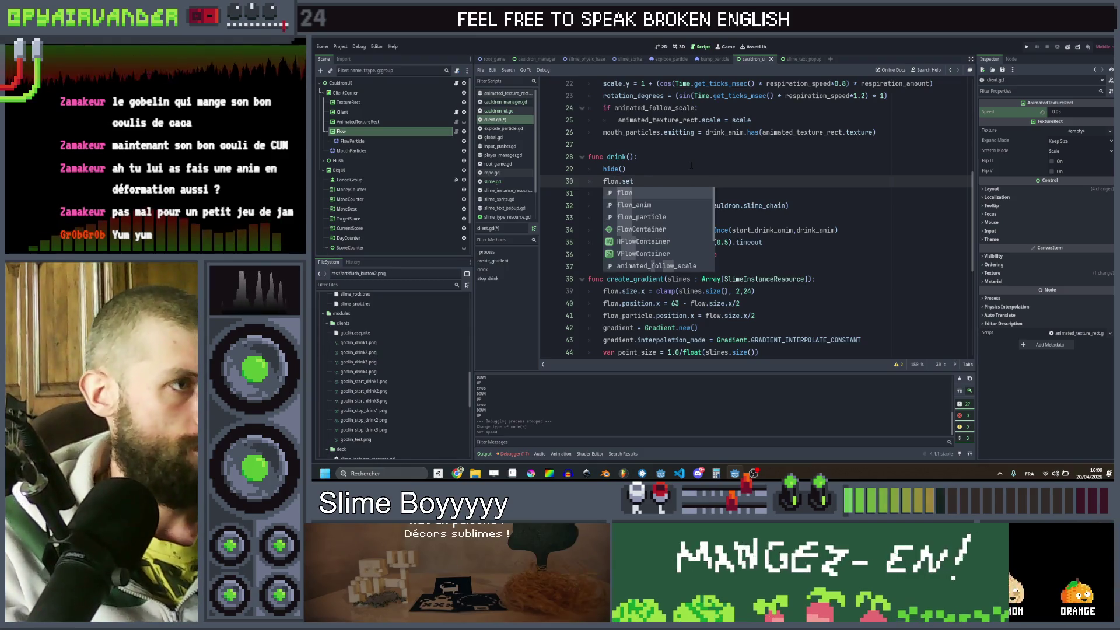
key("End")
type("A")
key("Return")
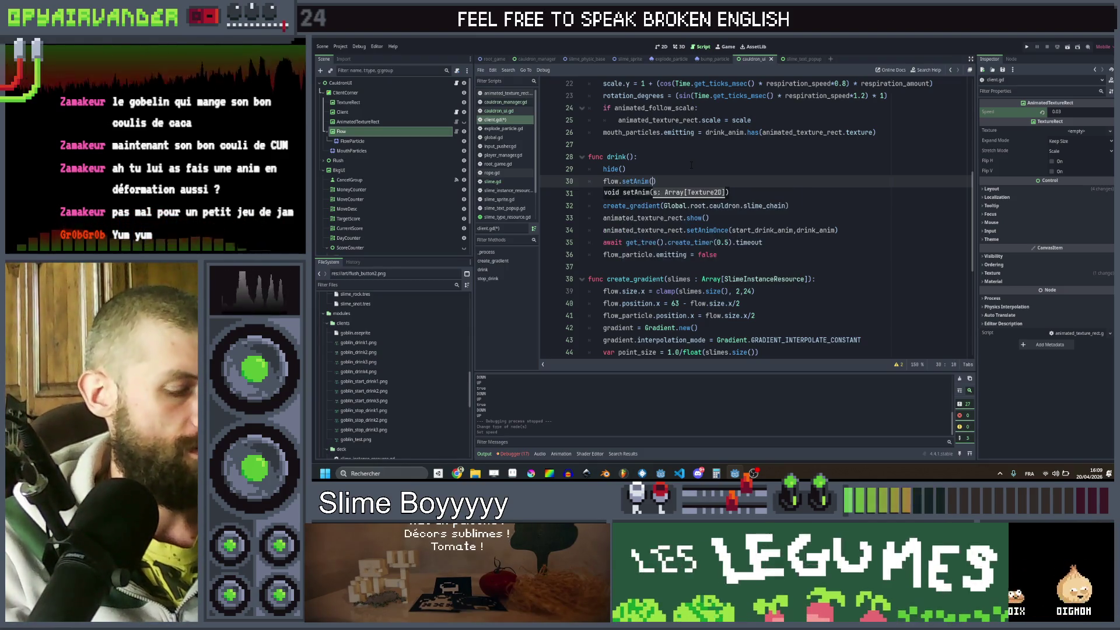
type("flow_a")
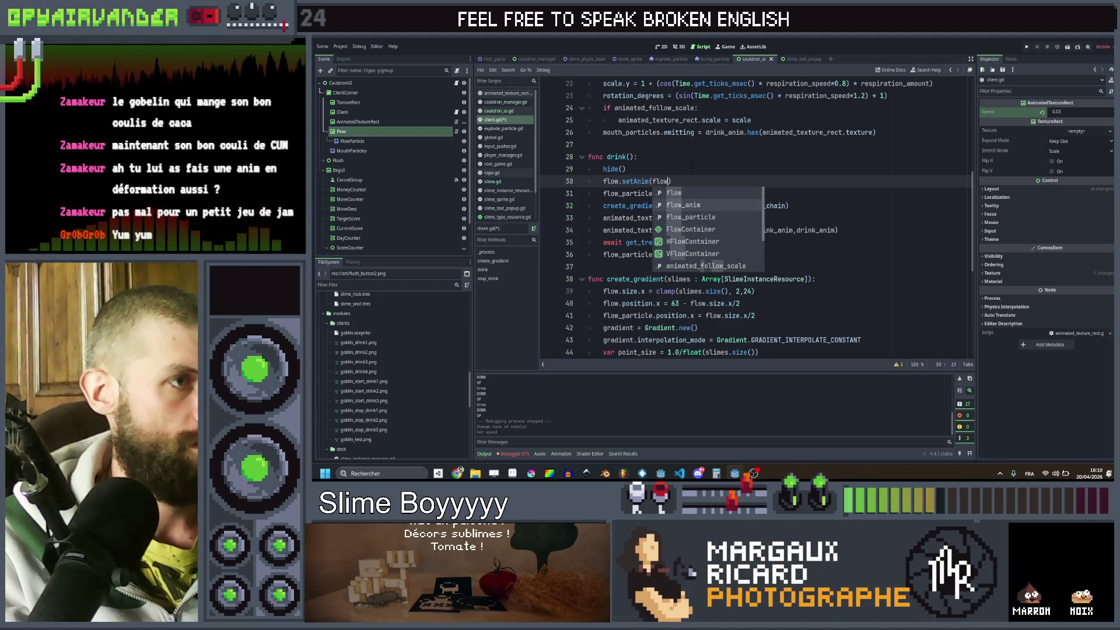
key("Return")
key("ctrl+s")
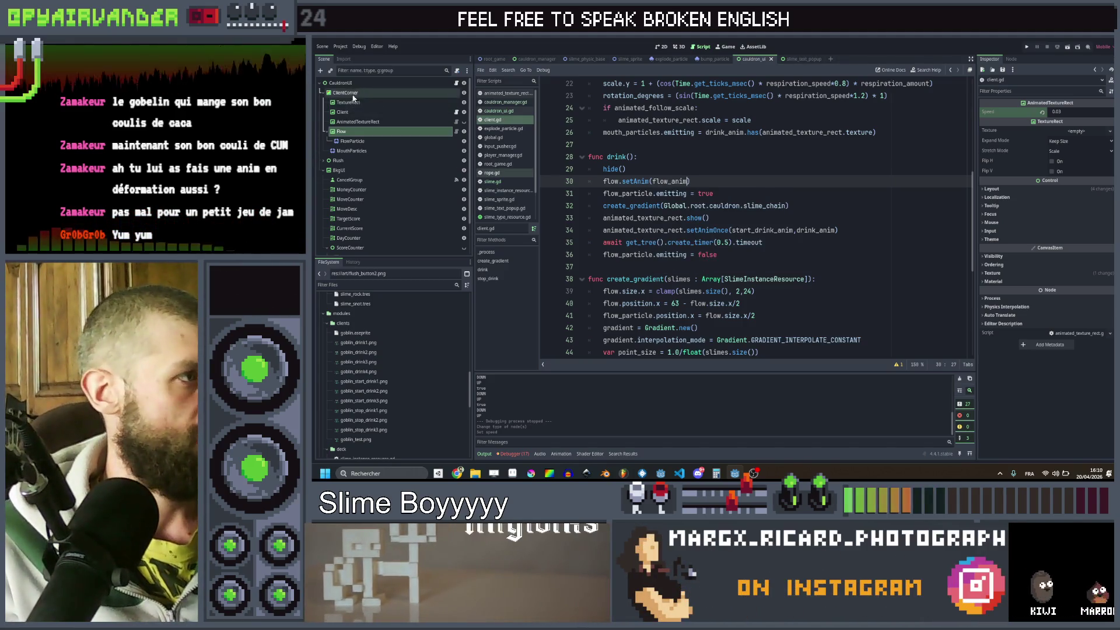
left_click(361, 114)
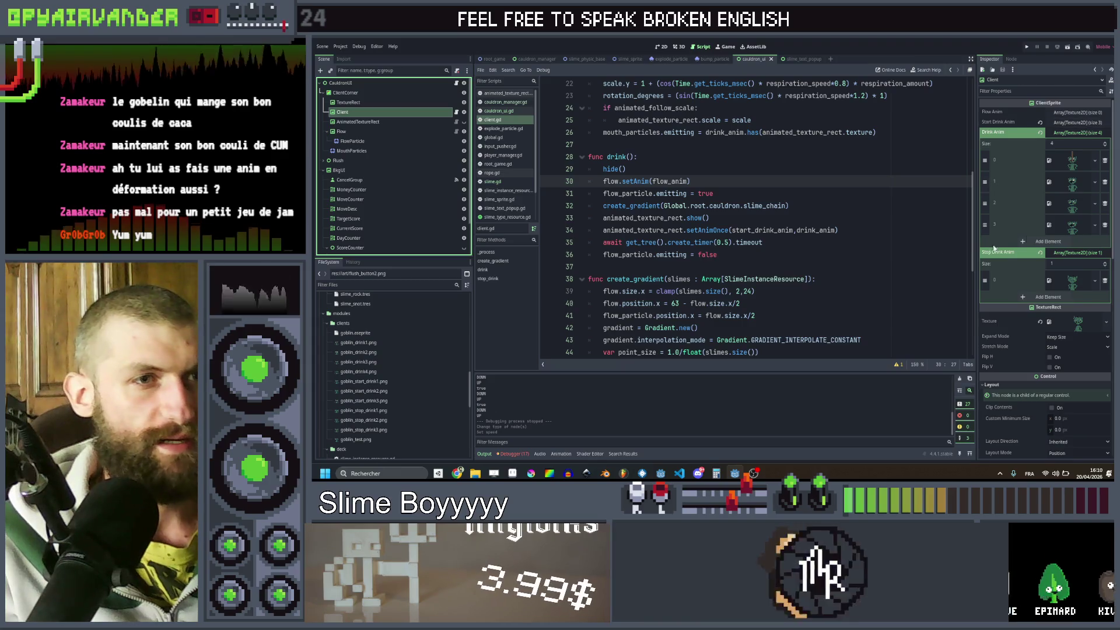
- Assign flow1–flow3.png to the Client's Flow Anim array
scroll(384, 309, "up", 3)
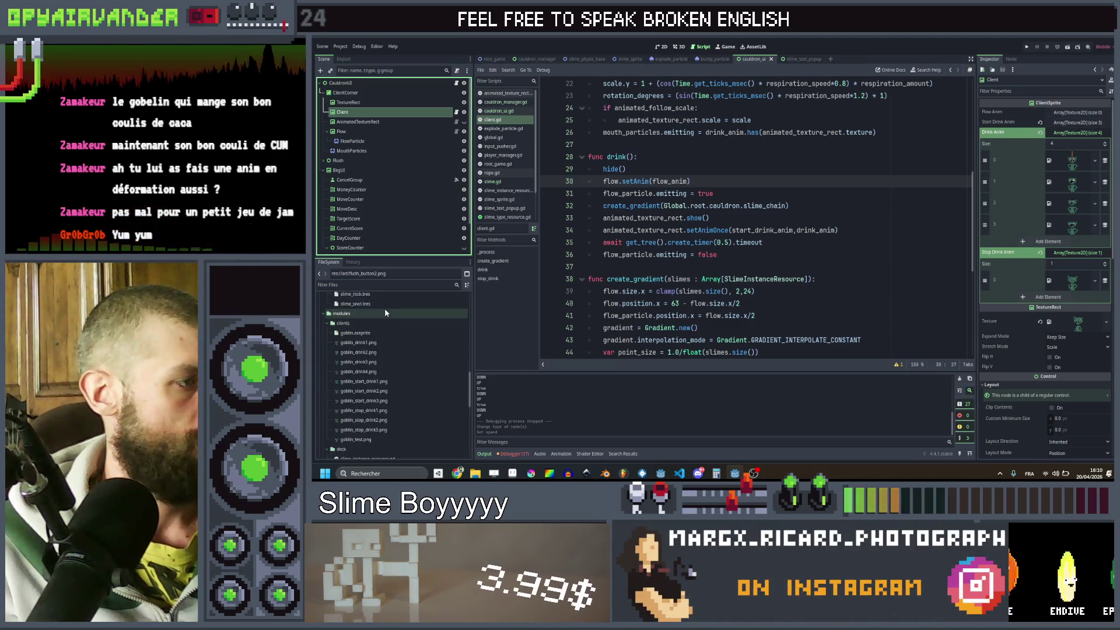
scroll(380, 325, "up", 3)
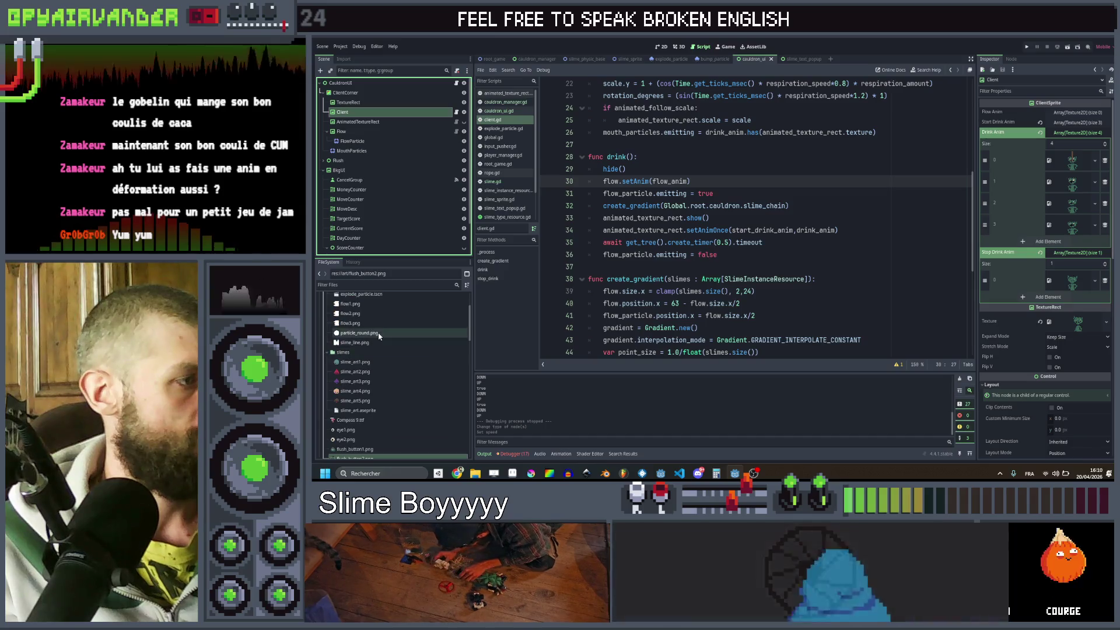
left_click(371, 345, "shift")
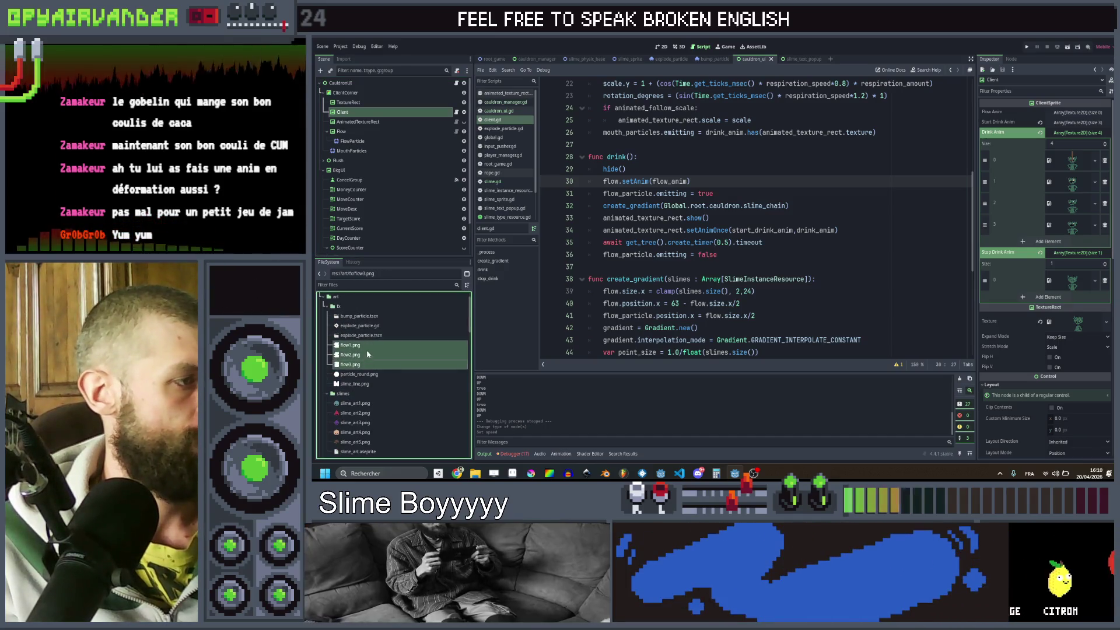
mouse_move(676, 294)
left_mouse_down()
mouse_move(699, 219)
mouse_move(845, 216)
mouse_move(1086, 112)
left_mouse_up()
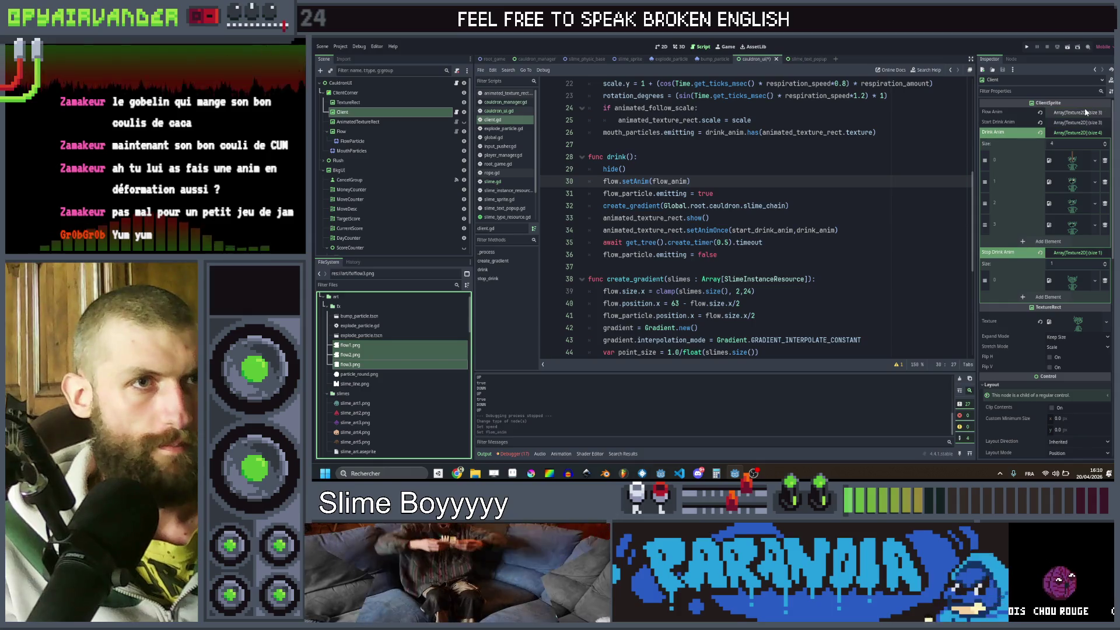
- Set the Flow node's Clip Children to Clip Only, then save and run the game
left_click(344, 131)
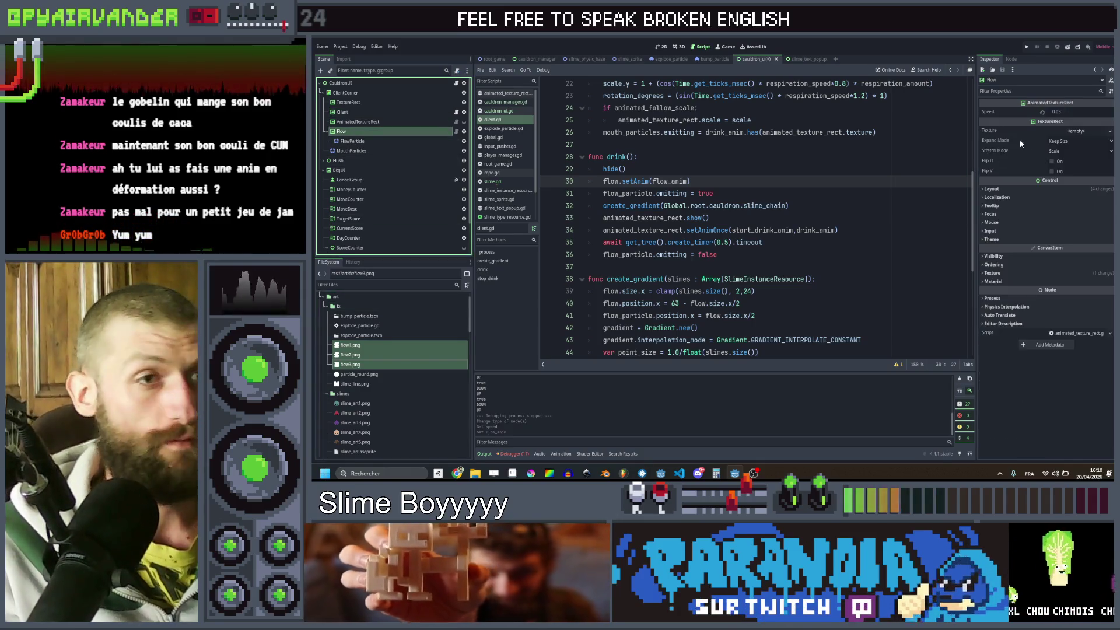
left_click(993, 189)
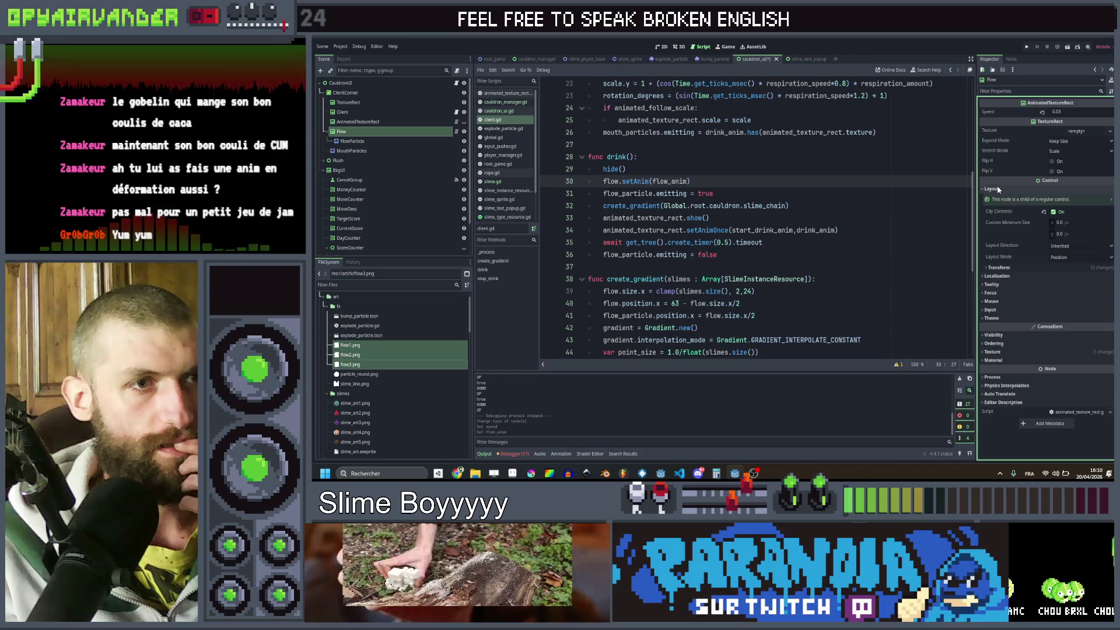
left_click(994, 335)
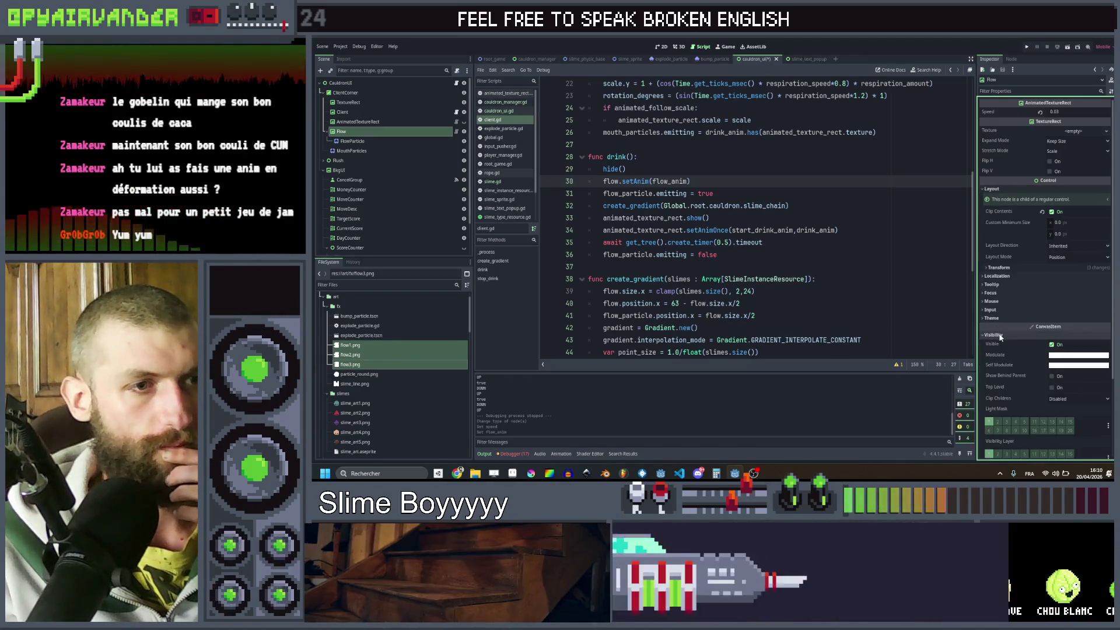
left_click(1051, 400)
left_click(1056, 418)
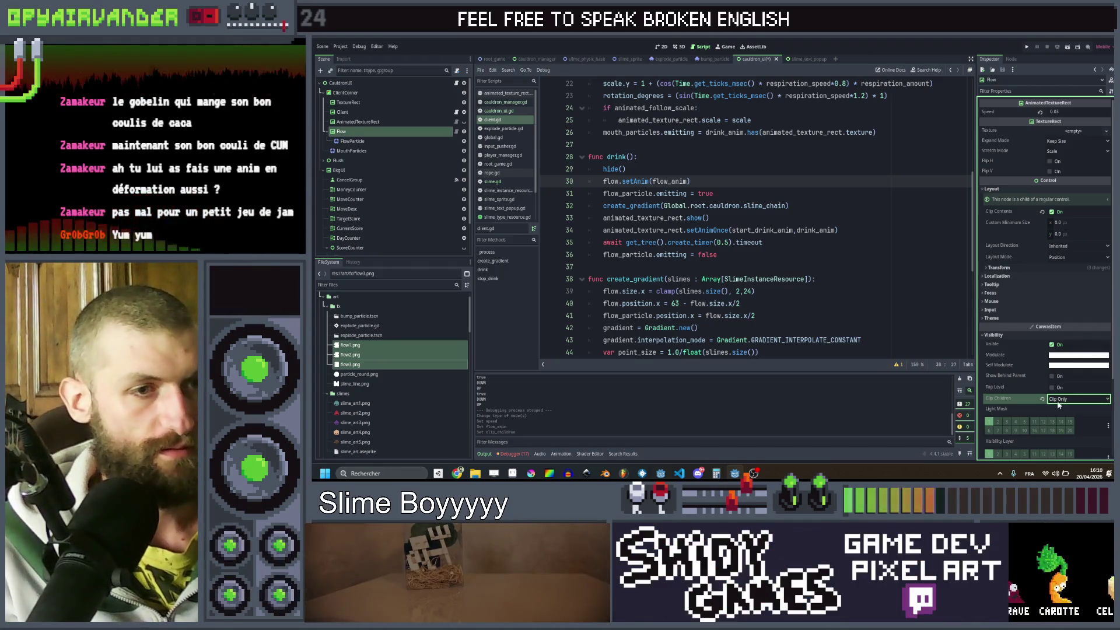
left_click(1025, 44)
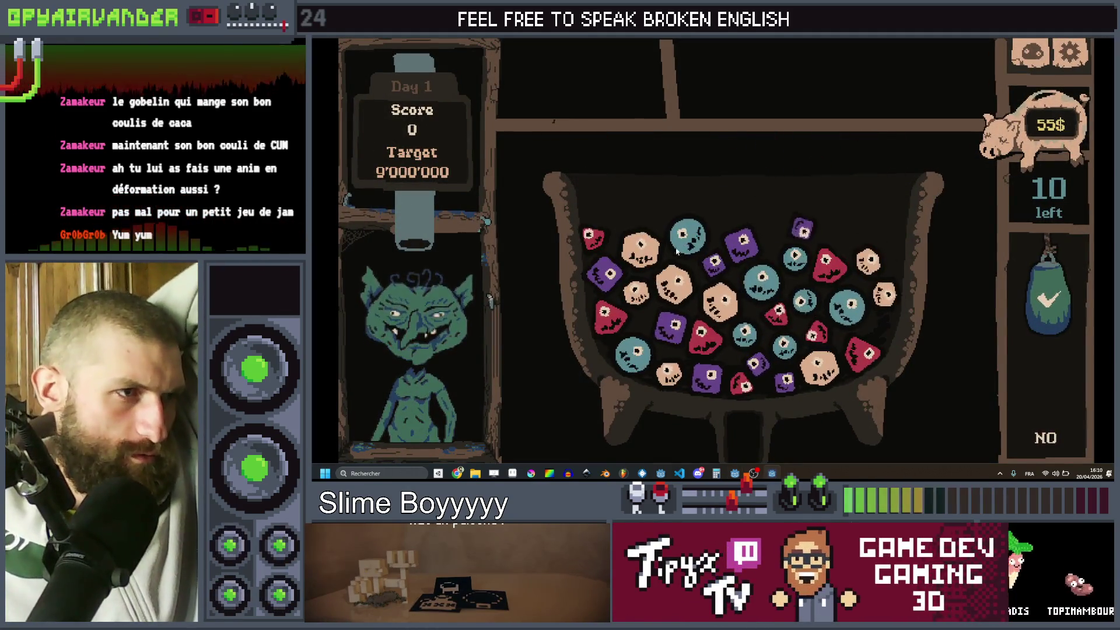
- Link tan, teal, red and purple slime chains, feeding purple and teal chains to the goblin
mouse_move(635, 296)
left_mouse_down()
mouse_move(641, 248)
mouse_move(720, 300)
left_mouse_up()
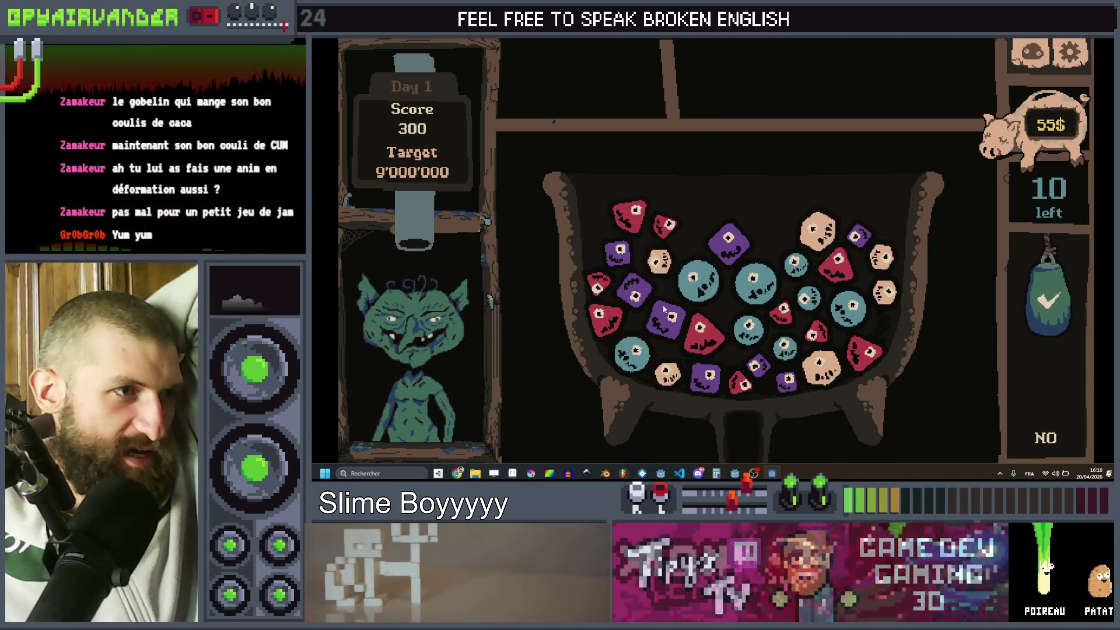
mouse_move(694, 290)
left_mouse_down()
mouse_move(754, 284)
mouse_move(784, 348)
left_mouse_up()
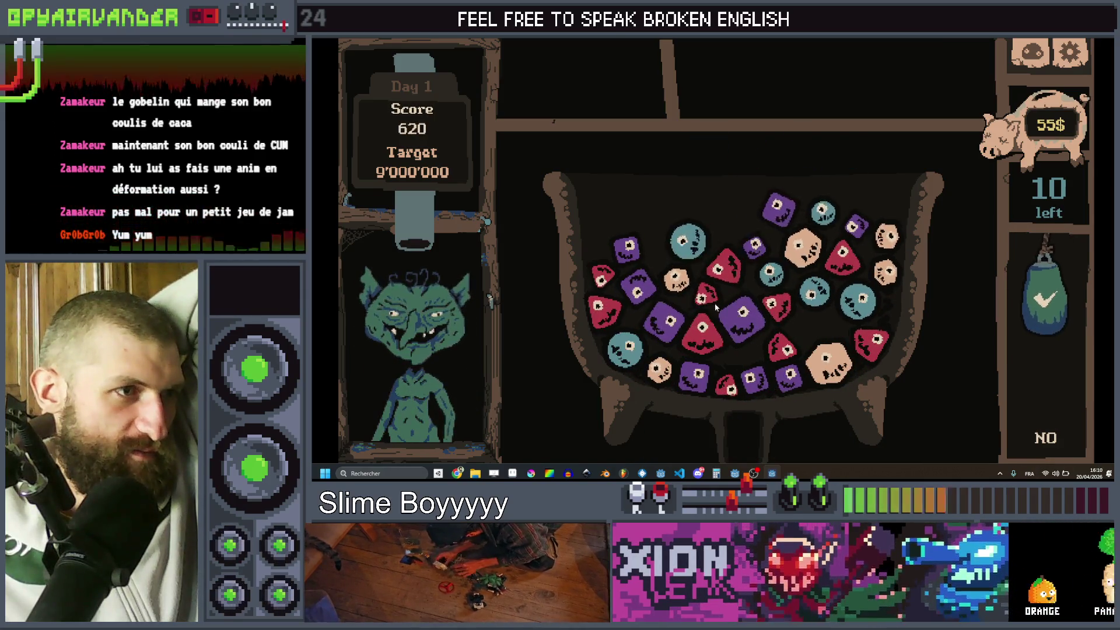
mouse_move(729, 268)
left_mouse_down()
mouse_move(703, 332)
mouse_move(1046, 303)
mouse_move(1044, 443)
left_mouse_up()
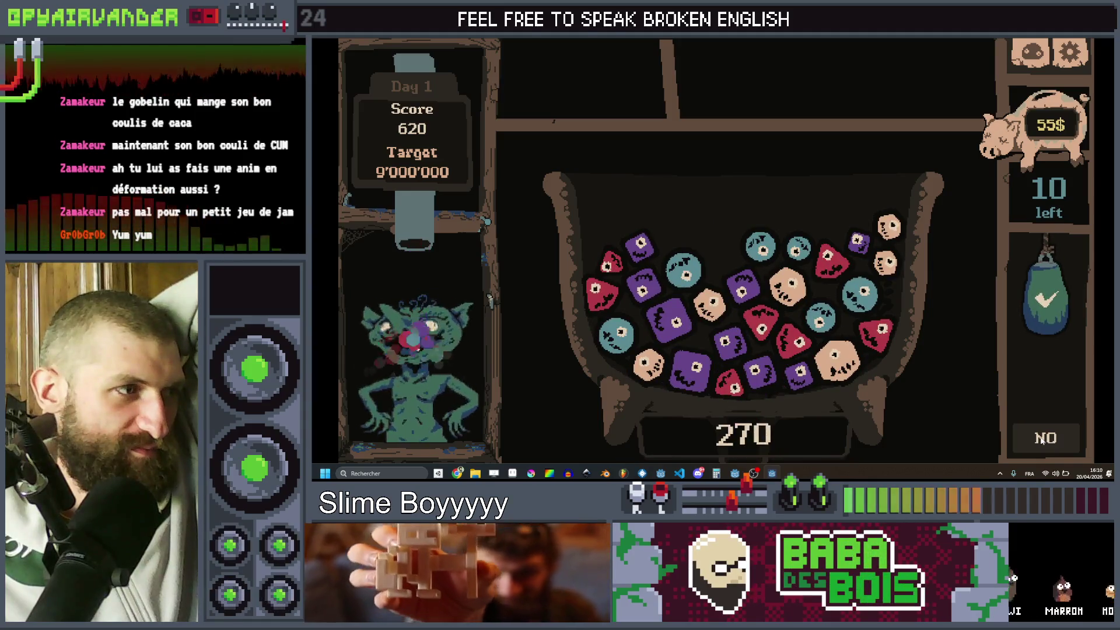
mouse_move(743, 286)
left_mouse_down()
mouse_move(742, 349)
mouse_move(791, 366)
left_mouse_up()
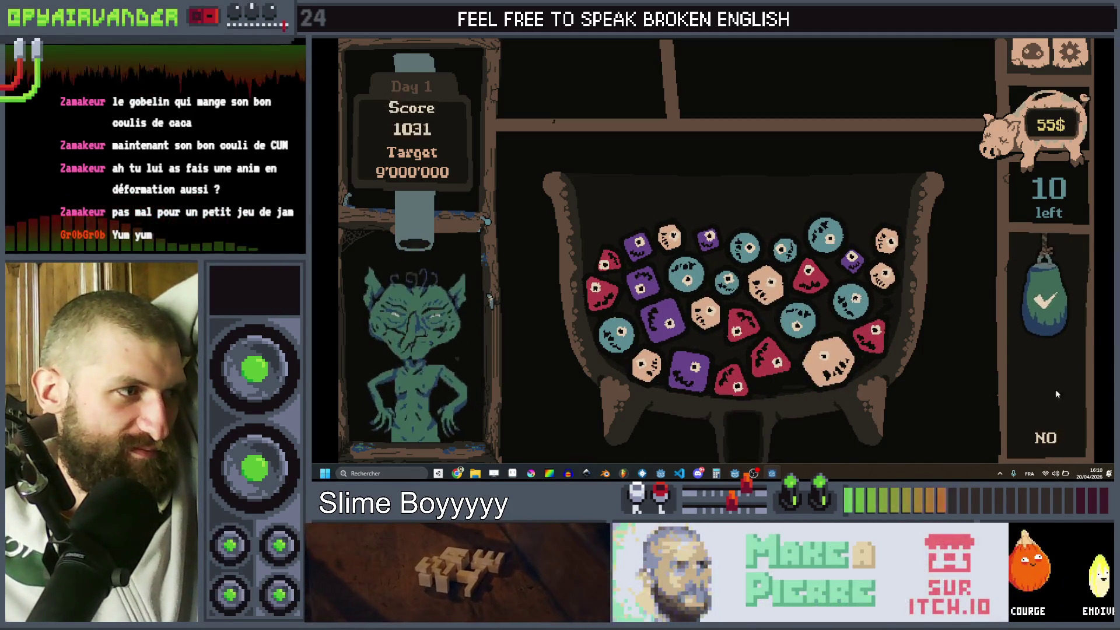
left_click_drag(645, 248, 718, 398)
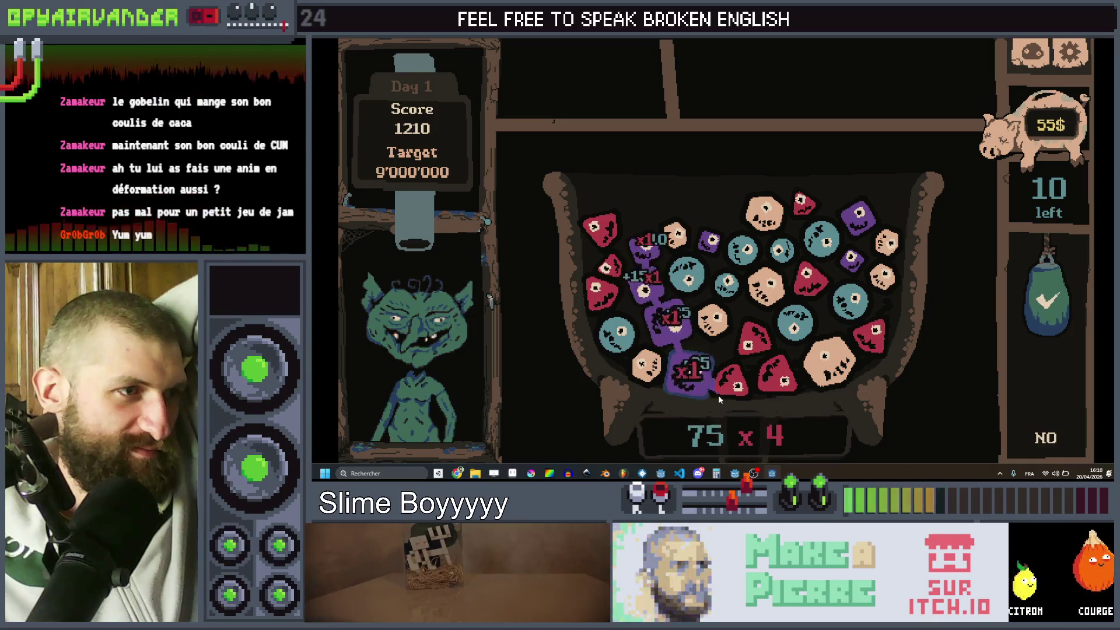
left_click(1032, 347)
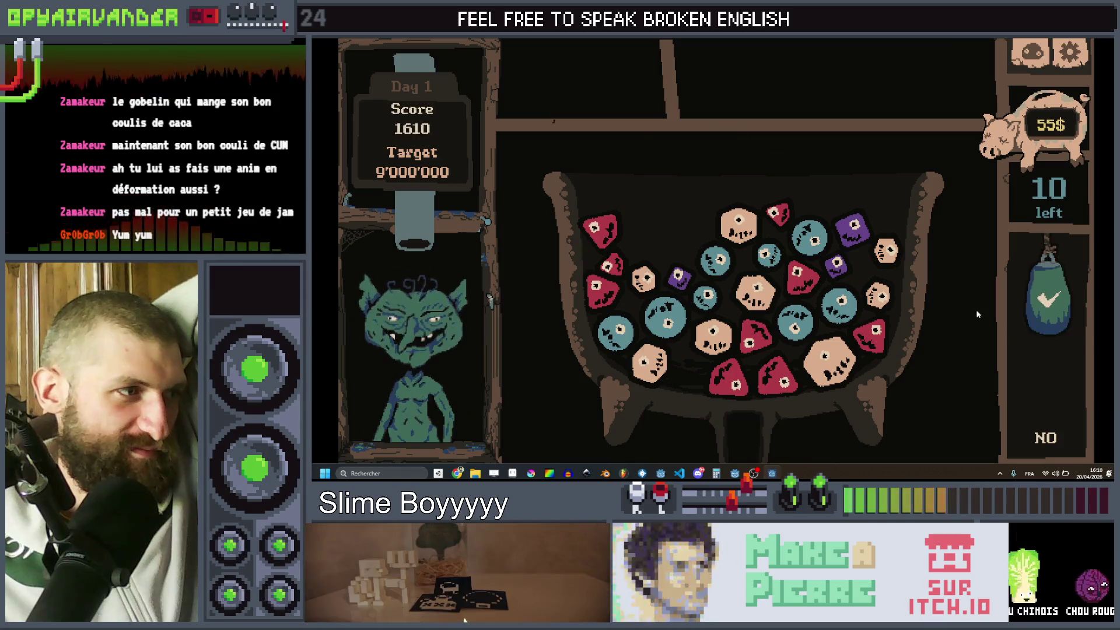
mouse_move(702, 231)
left_mouse_down()
mouse_move(710, 258)
mouse_move(618, 334)
left_mouse_up()
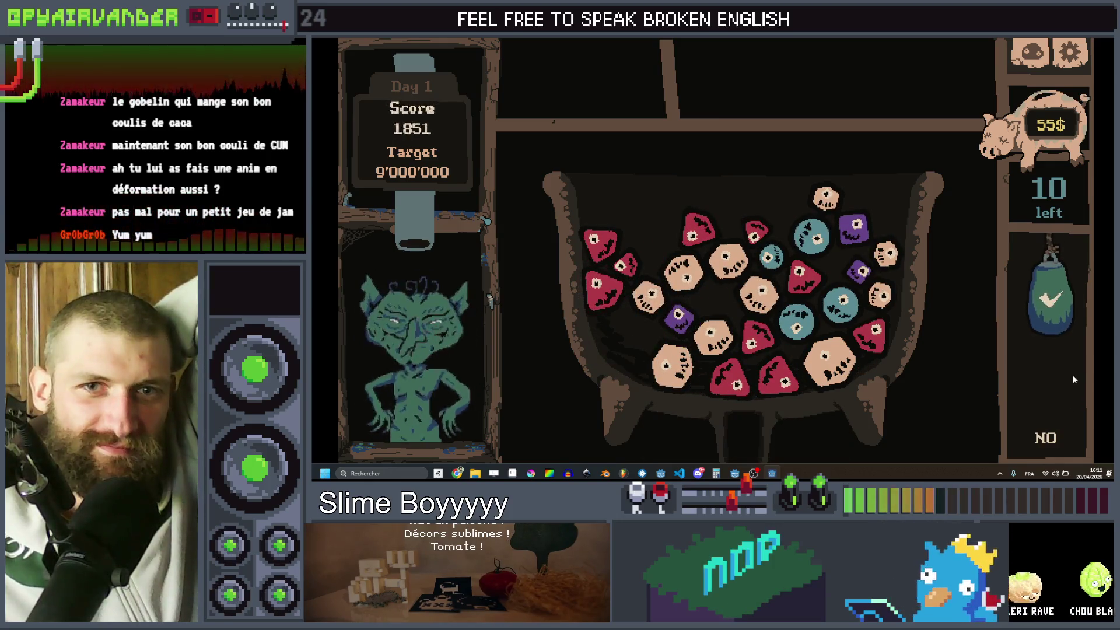
mouse_move(828, 244)
left_mouse_down()
mouse_move(774, 260)
mouse_move(842, 301)
left_mouse_up()
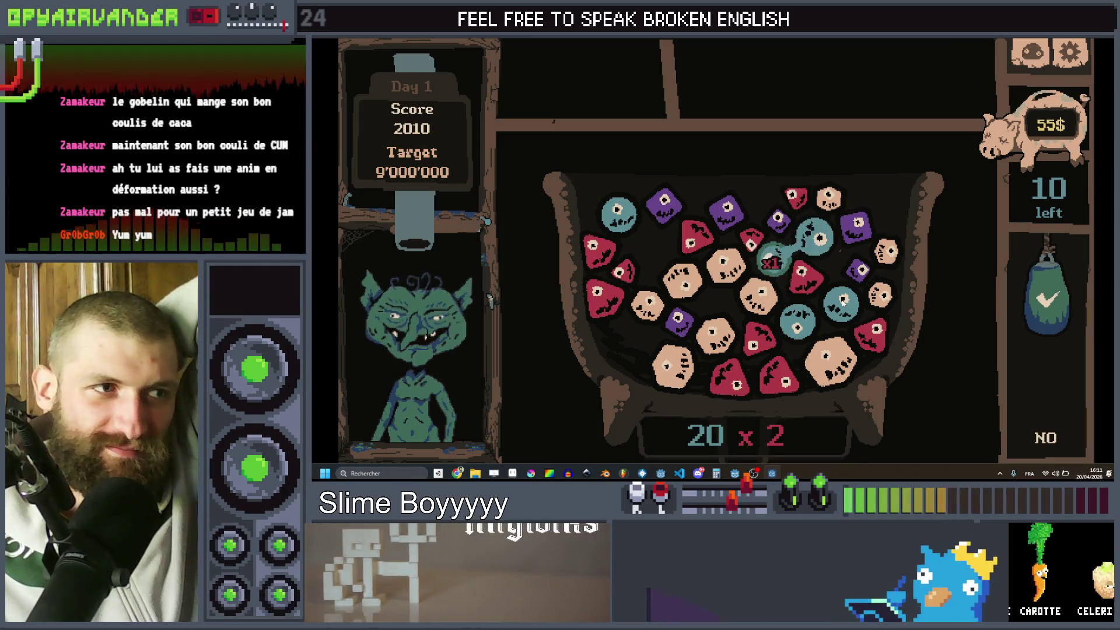
left_click(1058, 331)
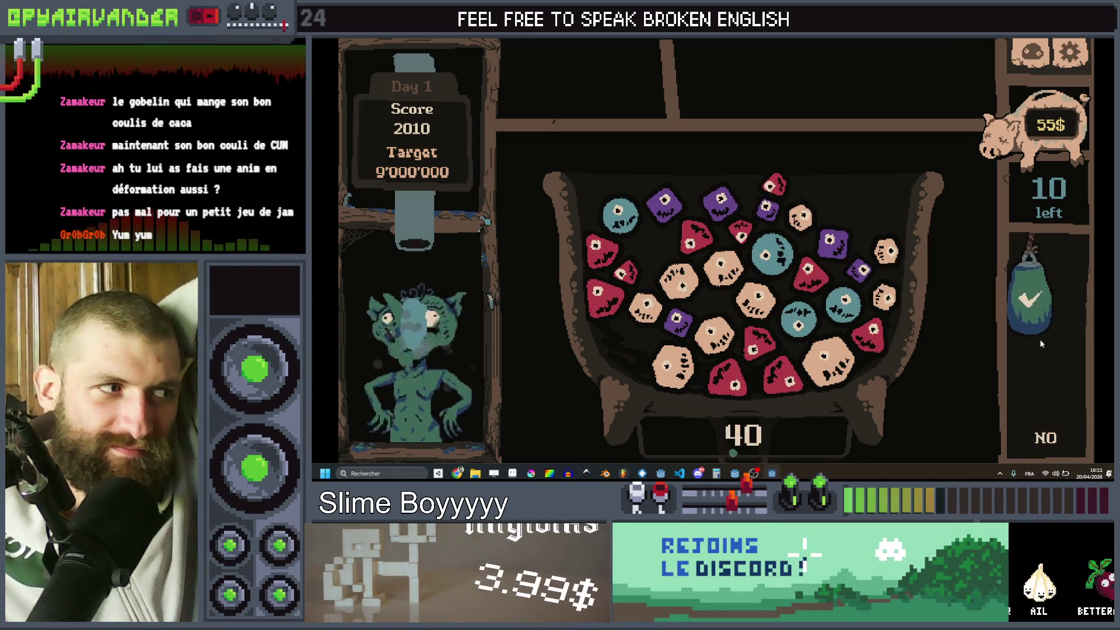
- Open the particle_round sprite in Aseprite
mouse_move(679, 472)
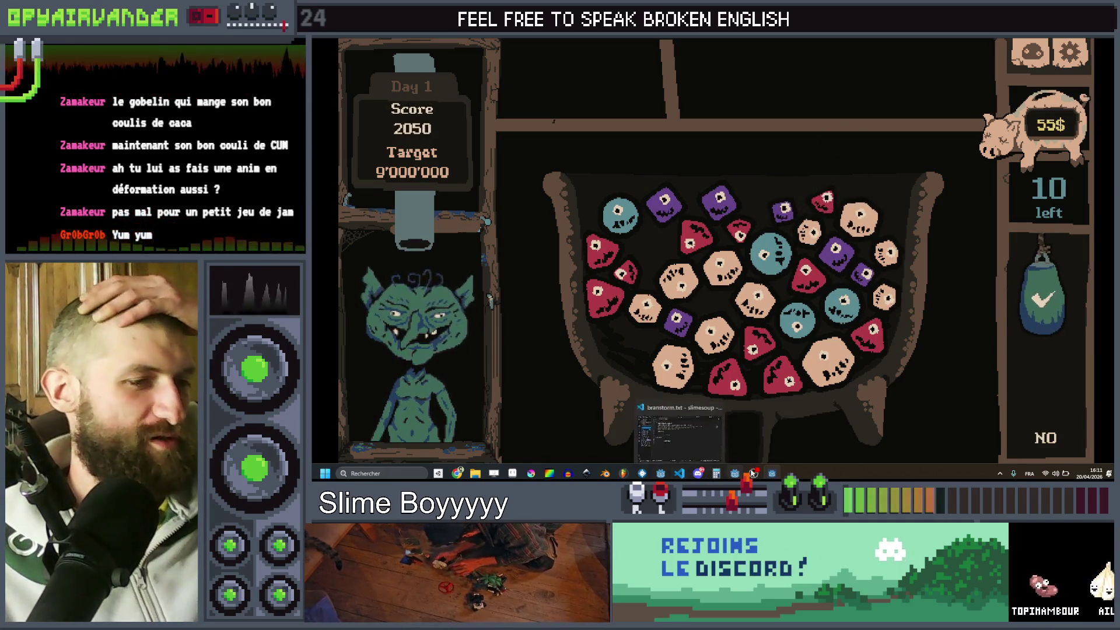
left_click(516, 475)
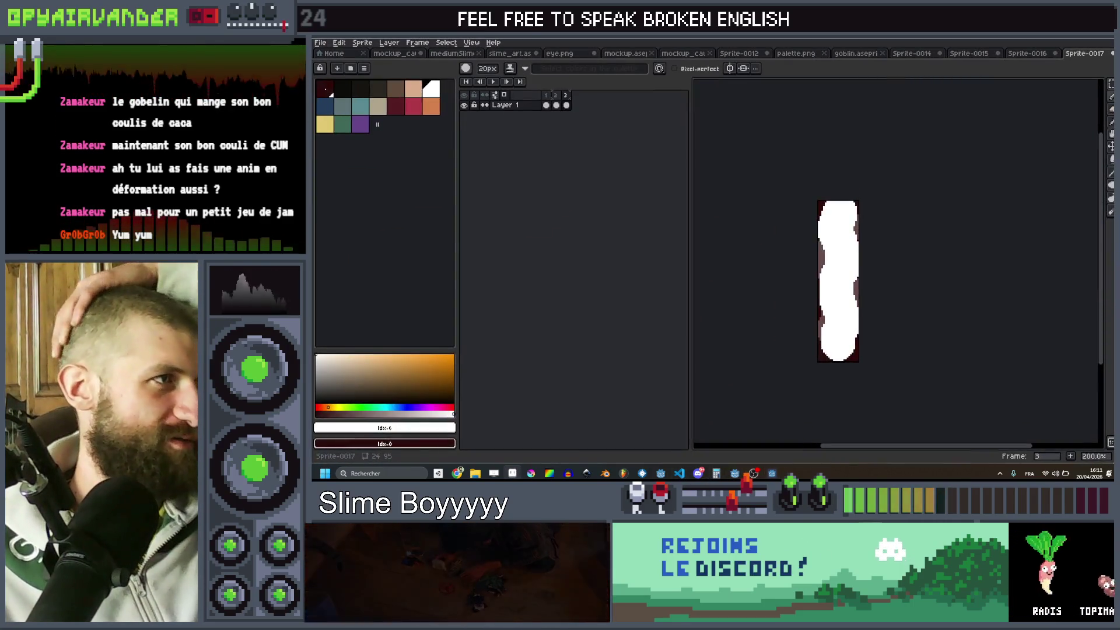
left_click(319, 43)
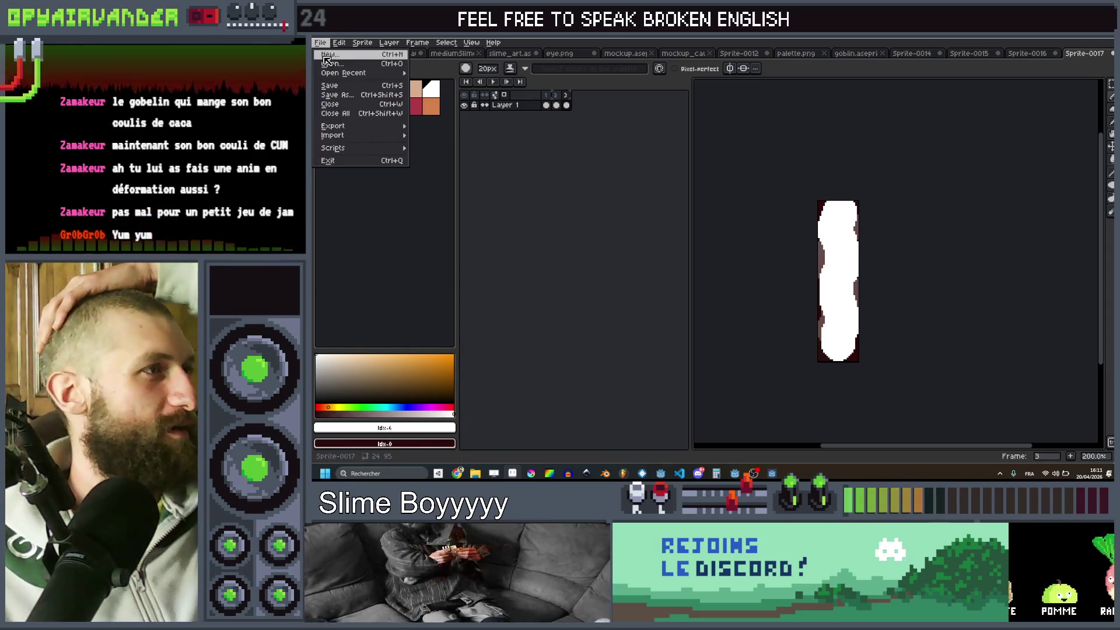
left_click(327, 64)
double_click(643, 176)
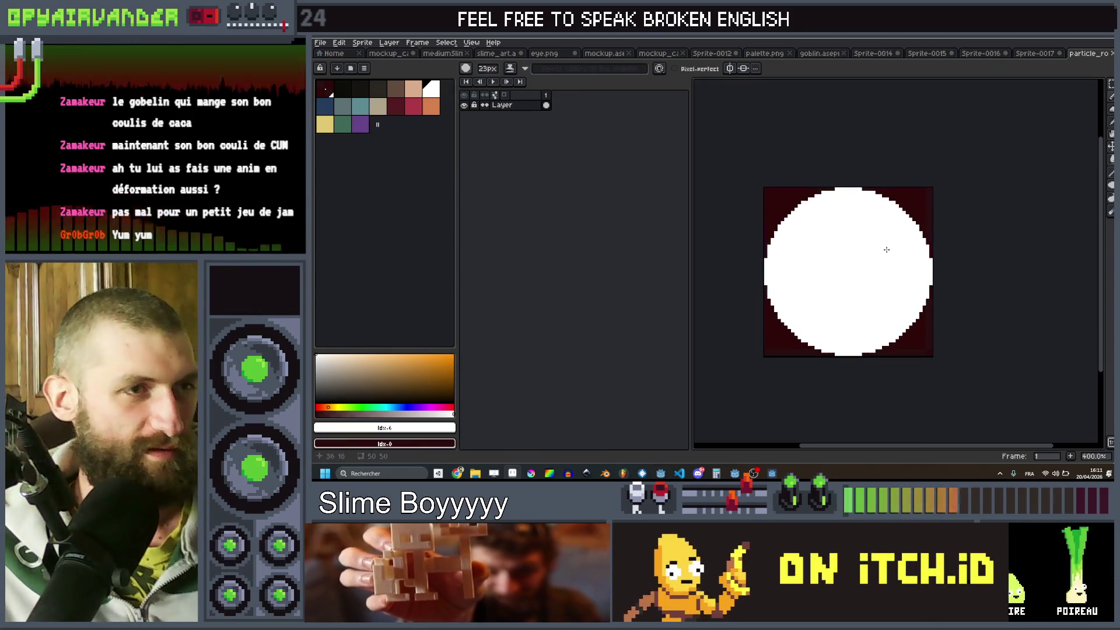
- Repaint the circle as a larger lumpy white blob with a 21px brush and export it as PNG
mouse_move(873, 249)
left_mouse_down()
mouse_move(811, 268)
mouse_move(889, 315)
left_mouse_up()
key("minus")
key("minus")
key("minus")
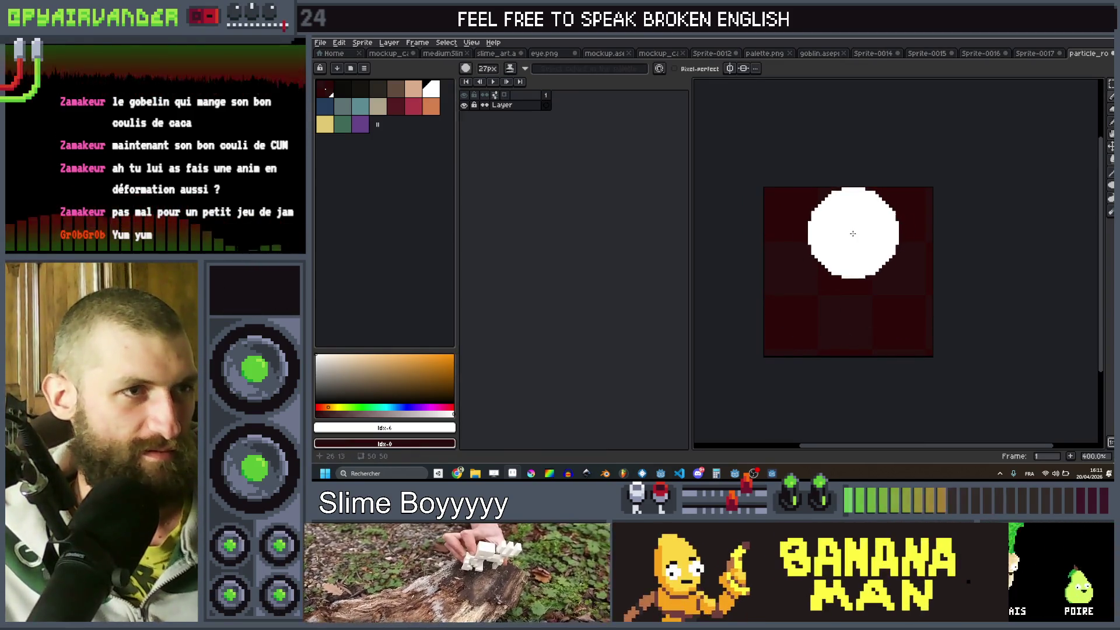
mouse_move(822, 260)
left_mouse_down()
mouse_move(864, 310)
mouse_move(882, 263)
mouse_move(910, 245)
left_mouse_up()
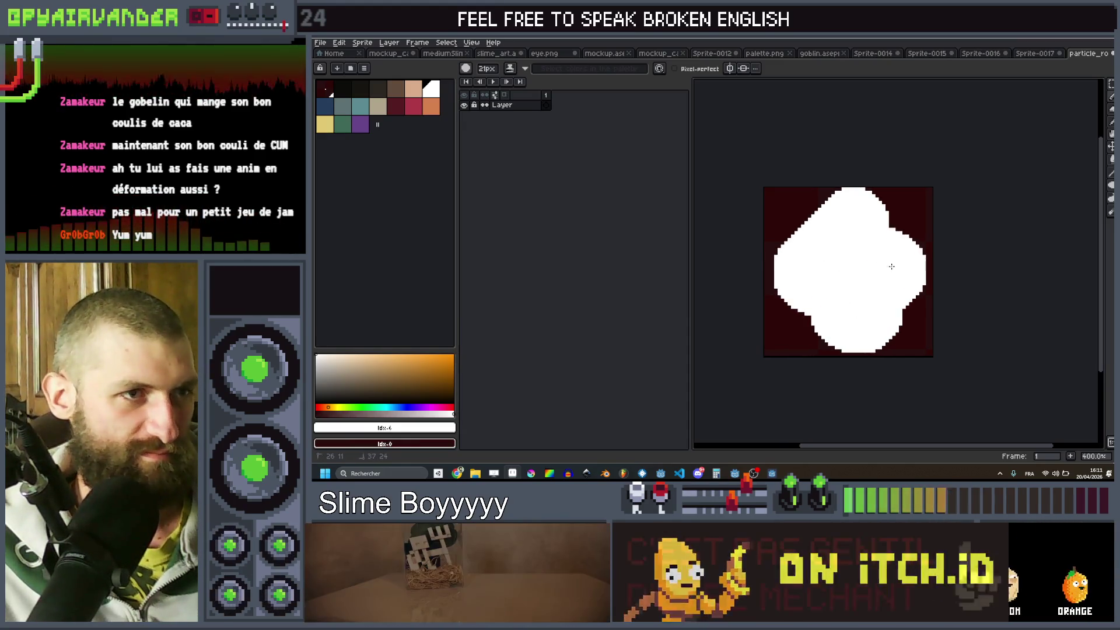
scroll(892, 245, "down", 3)
scroll(919, 206, "up", 4)
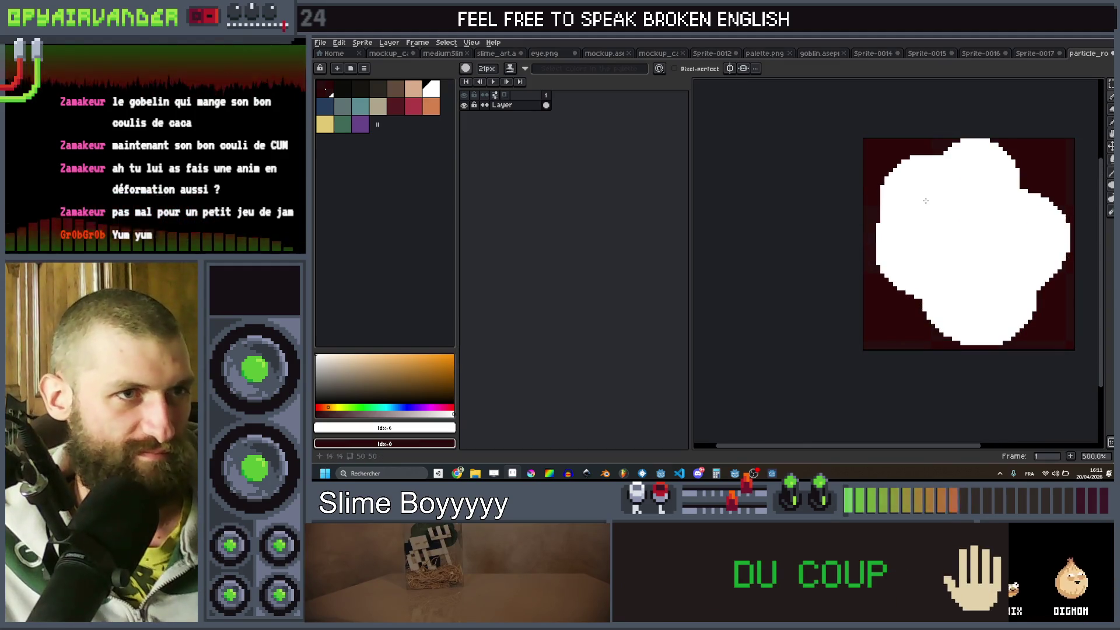
scroll(933, 195, "down", 3)
key("ctrl+alt+shift+s")
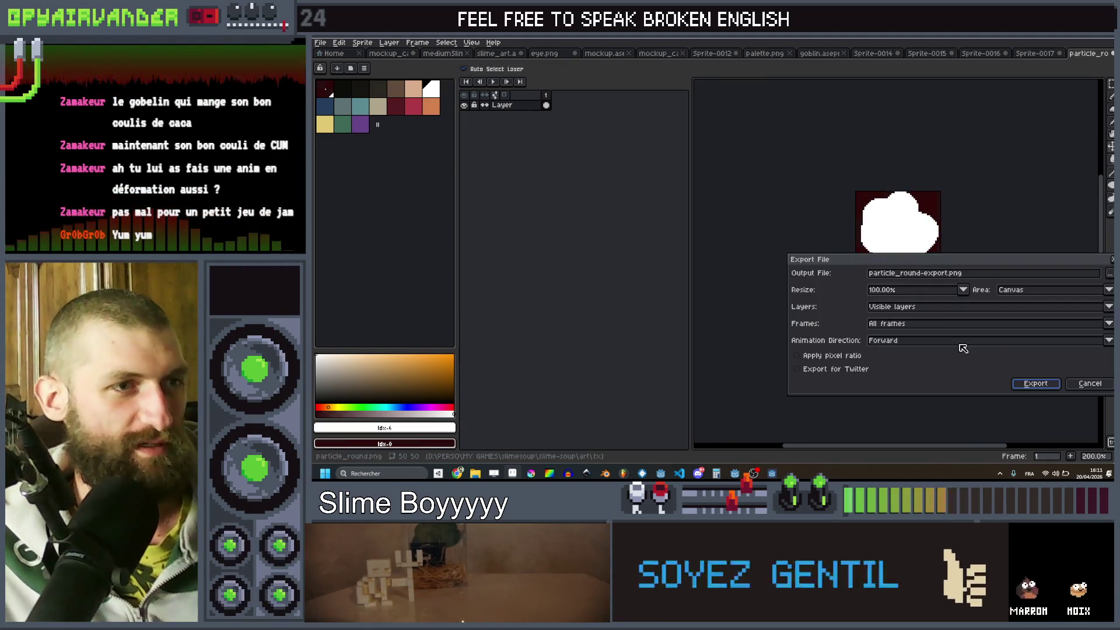
left_click(1090, 383)
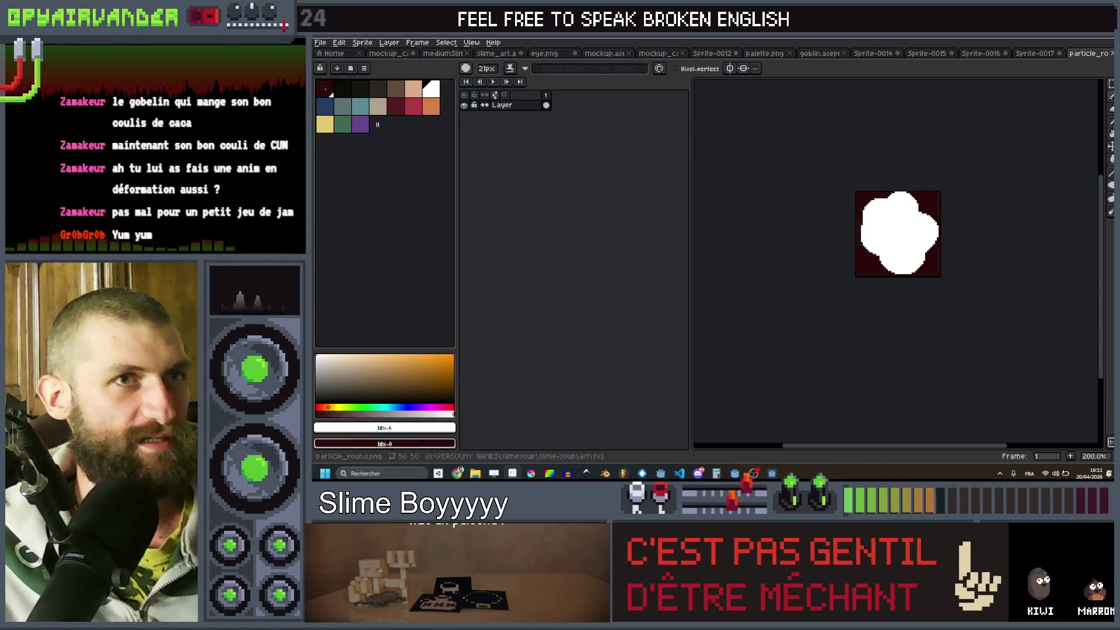
key("alt+Tab")
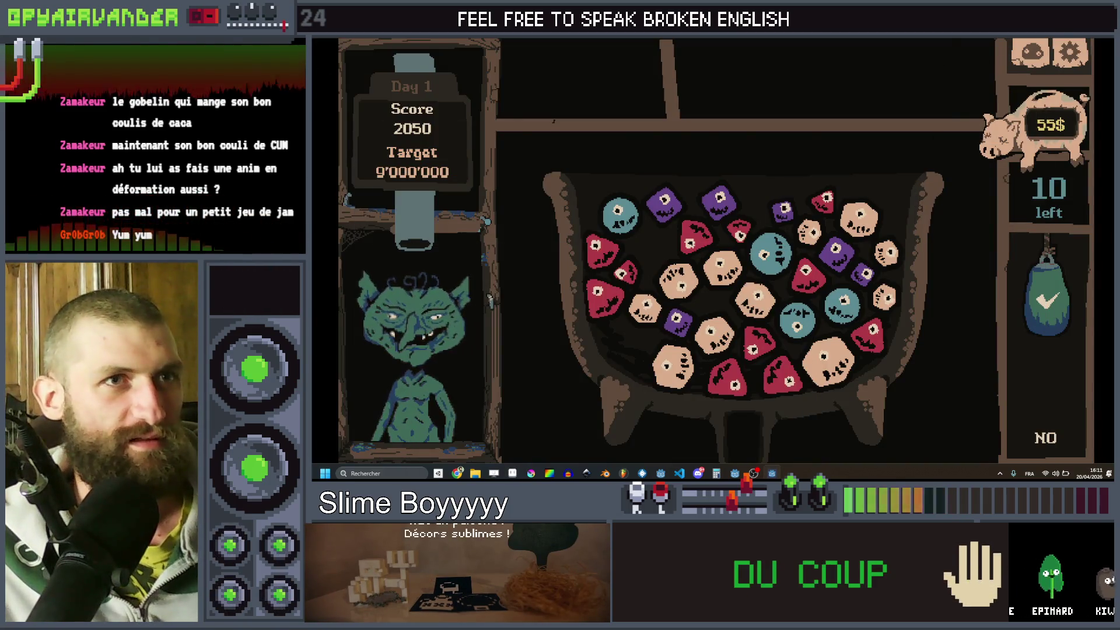
- Restart the game, release a blue slime chain, and link purple and five beige slimes
key("alt+F4")
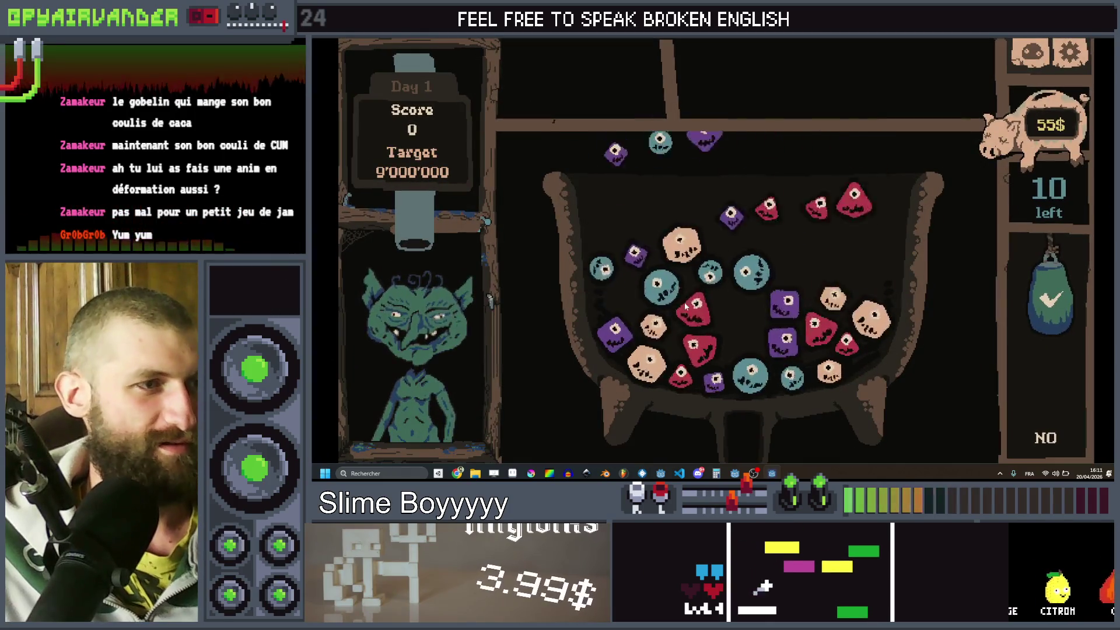
left_click(702, 274)
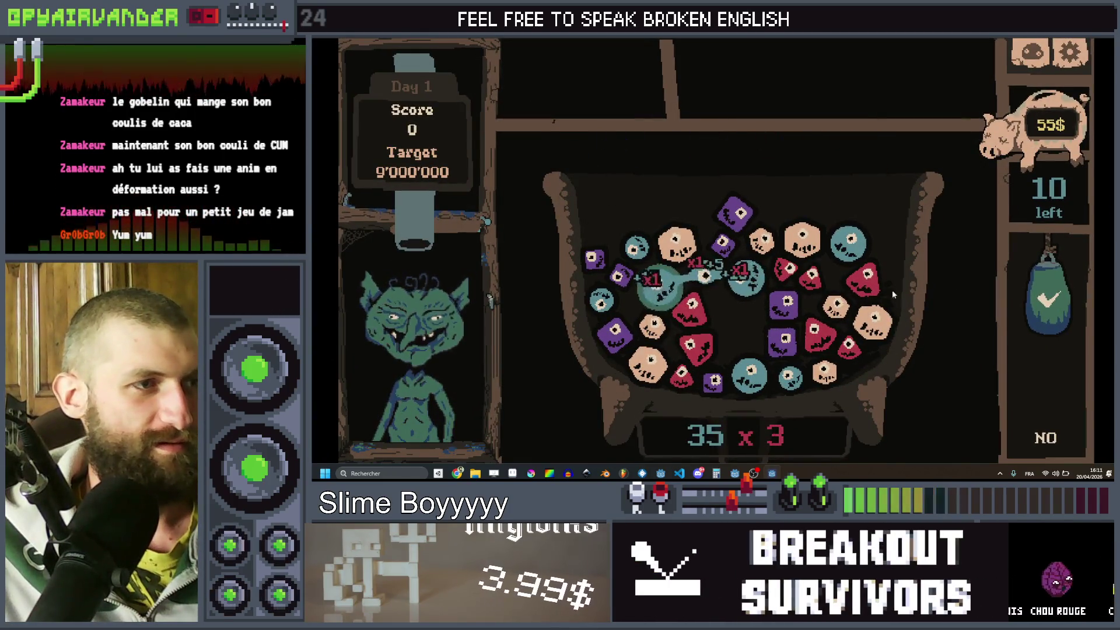
left_click(1050, 342)
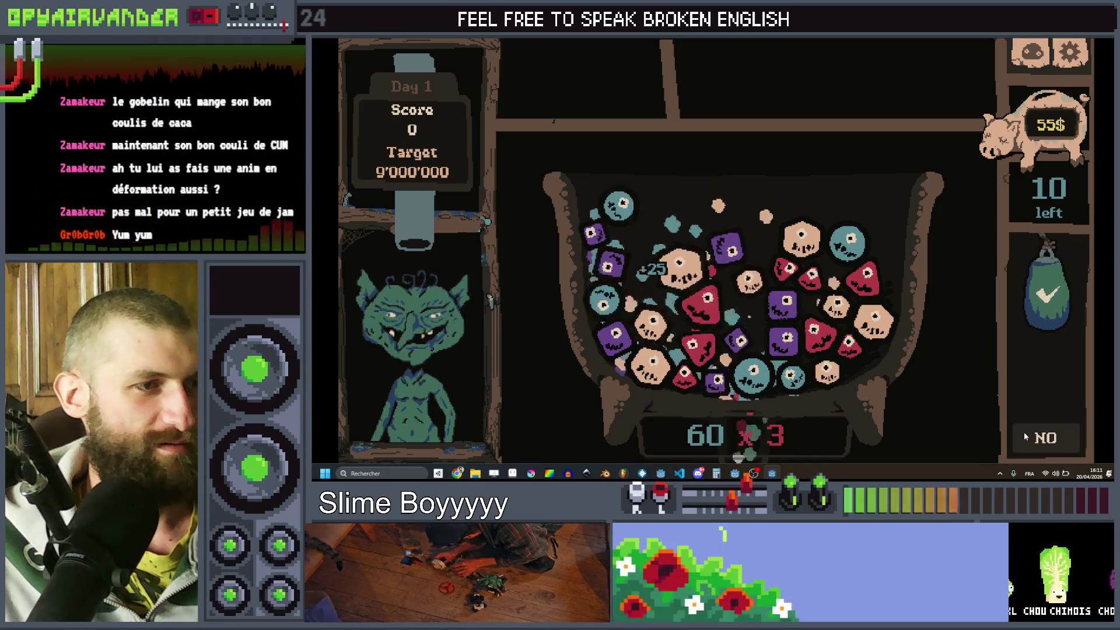
left_click(784, 314)
mouse_move(727, 345)
left_mouse_down()
mouse_move(707, 420)
mouse_move(716, 385)
left_mouse_up()
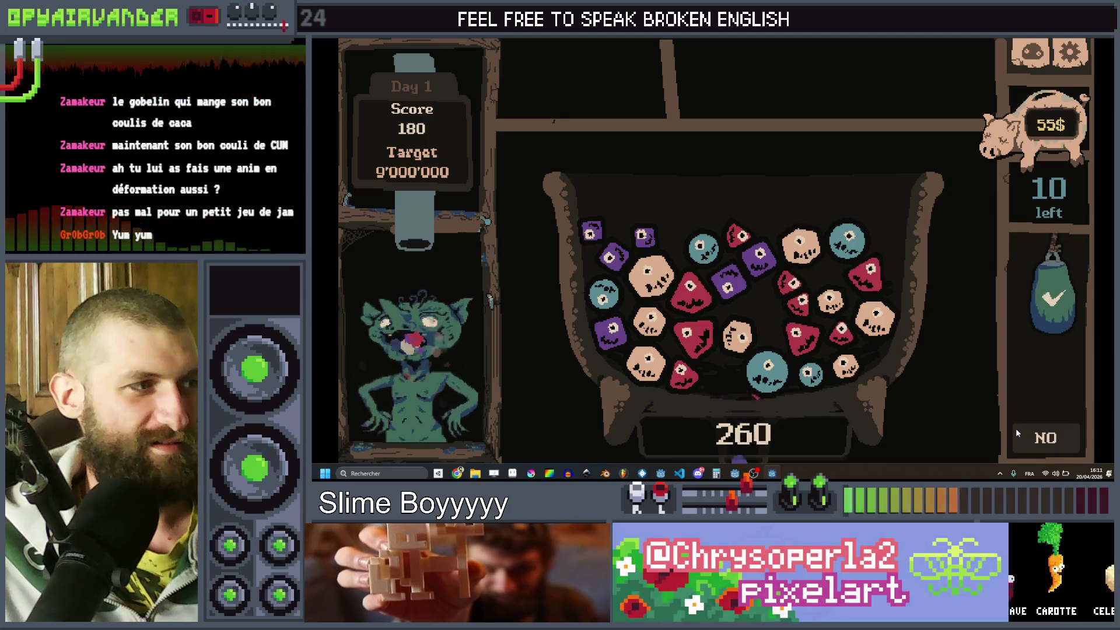
left_click_drag(649, 275, 667, 415)
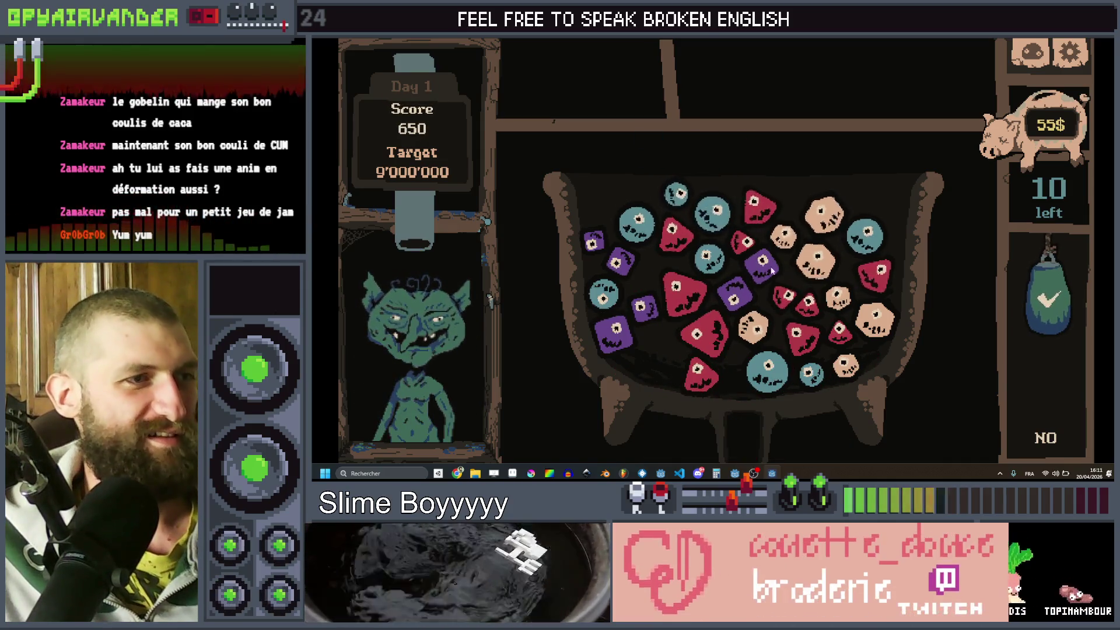
mouse_move(820, 219)
left_mouse_down()
mouse_move(817, 257)
mouse_move(875, 318)
mouse_move(1060, 449)
mouse_move(1064, 431)
left_mouse_up()
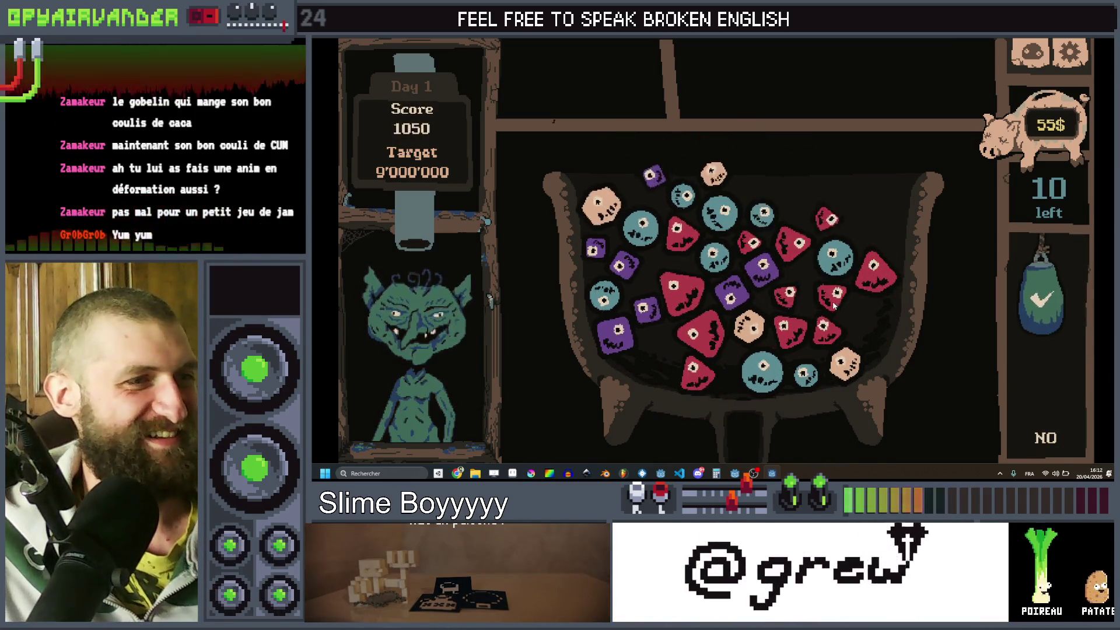
- Link red slime chains of six and three and drop each into the bag
mouse_move(887, 250)
left_mouse_down()
mouse_move(789, 328)
mouse_move(773, 273)
left_mouse_up()
left_click_drag(711, 319, 1086, 256)
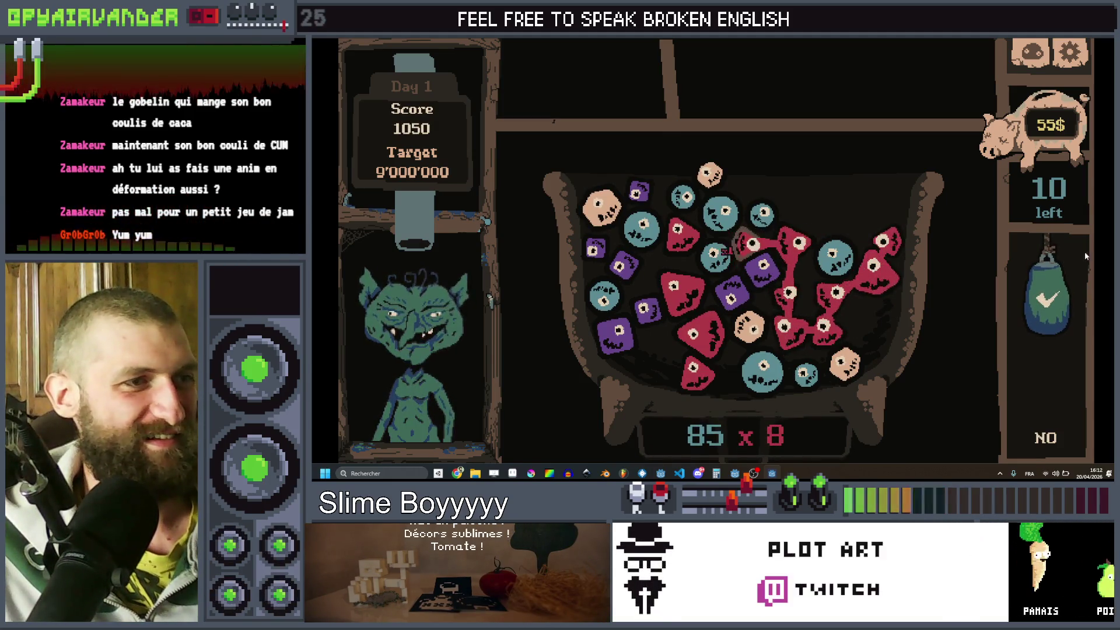
left_click_drag(1056, 309, 1057, 310)
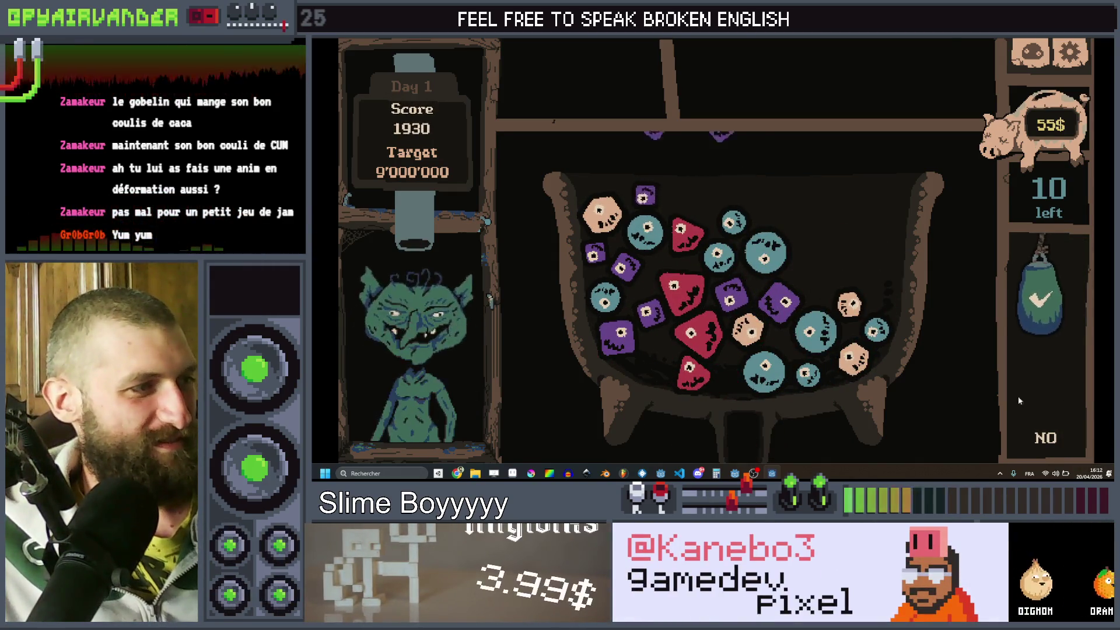
left_click_drag(691, 234, 720, 329)
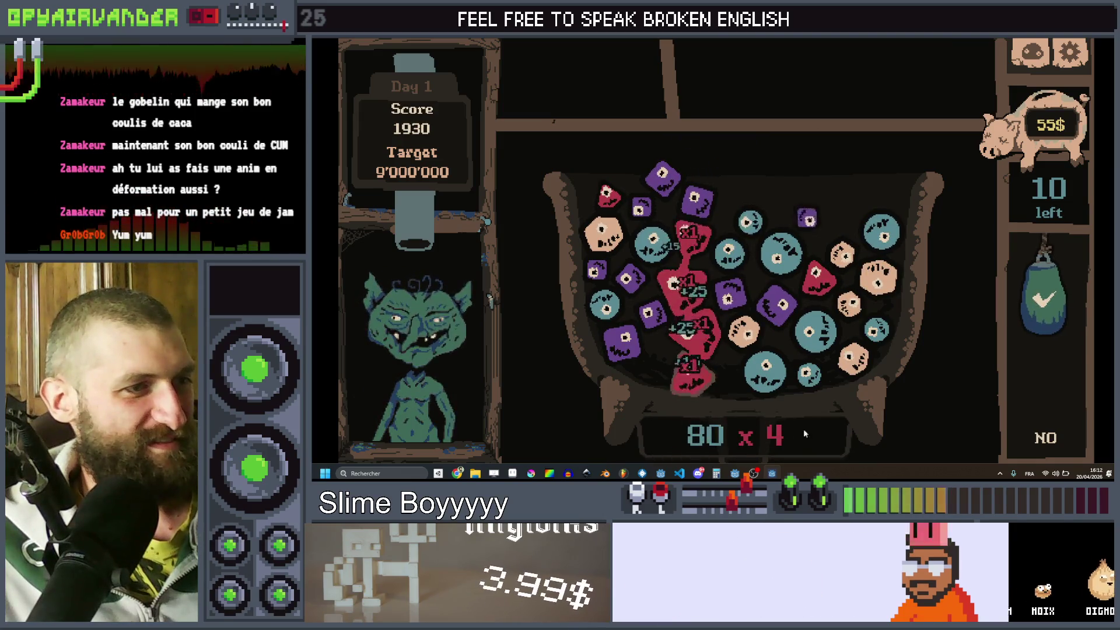
left_click_drag(1050, 298, 1048, 300)
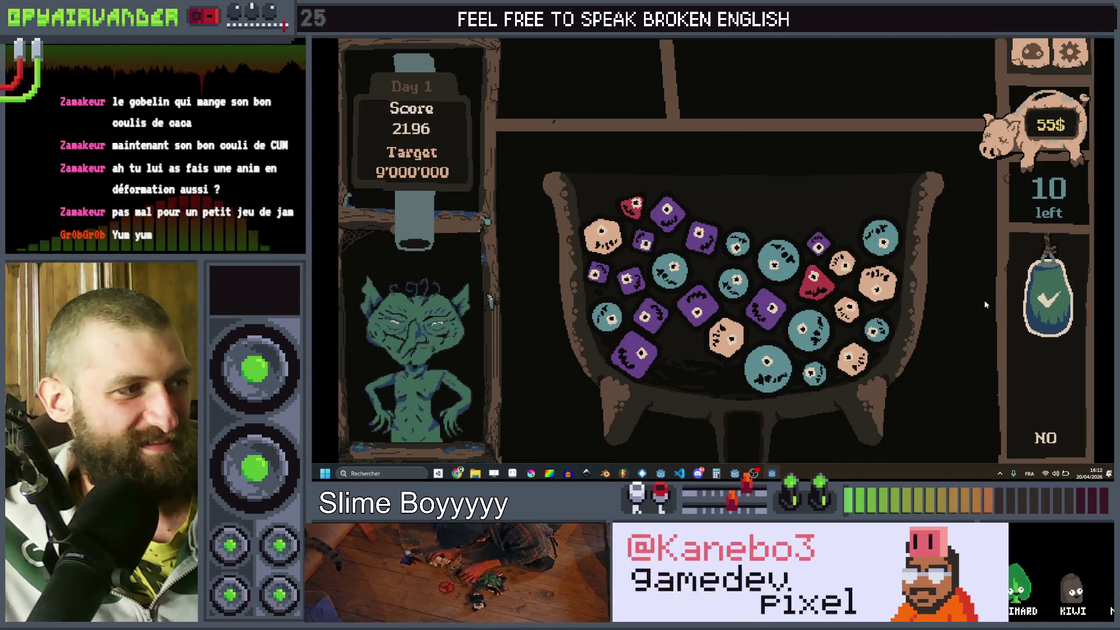
- Build a long purple slime chain and feed it to the goblin
left_click(697, 239)
mouse_move(697, 239)
left_mouse_down()
mouse_move(641, 243)
mouse_move(647, 315)
mouse_move(636, 353)
mouse_move(641, 328)
left_mouse_up()
mouse_move(639, 290)
left_mouse_down()
mouse_move(589, 280)
mouse_move(629, 292)
mouse_move(635, 327)
mouse_move(635, 260)
left_mouse_up()
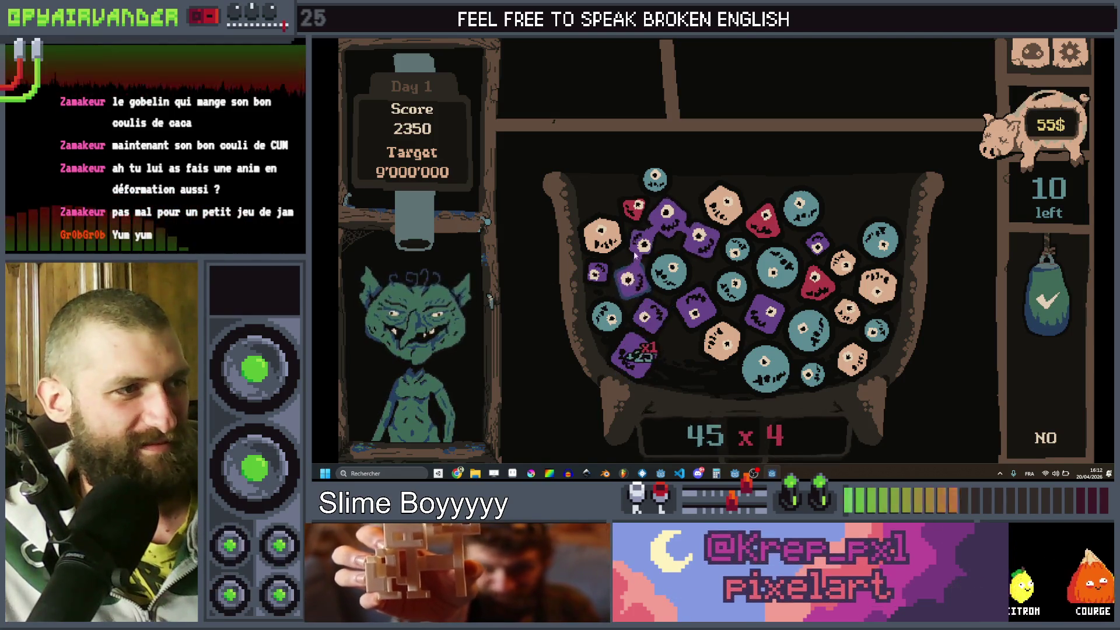
mouse_move(593, 293)
left_mouse_down()
mouse_move(627, 282)
mouse_move(644, 315)
mouse_move(639, 350)
mouse_move(694, 312)
mouse_move(645, 317)
mouse_move(627, 394)
left_mouse_up()
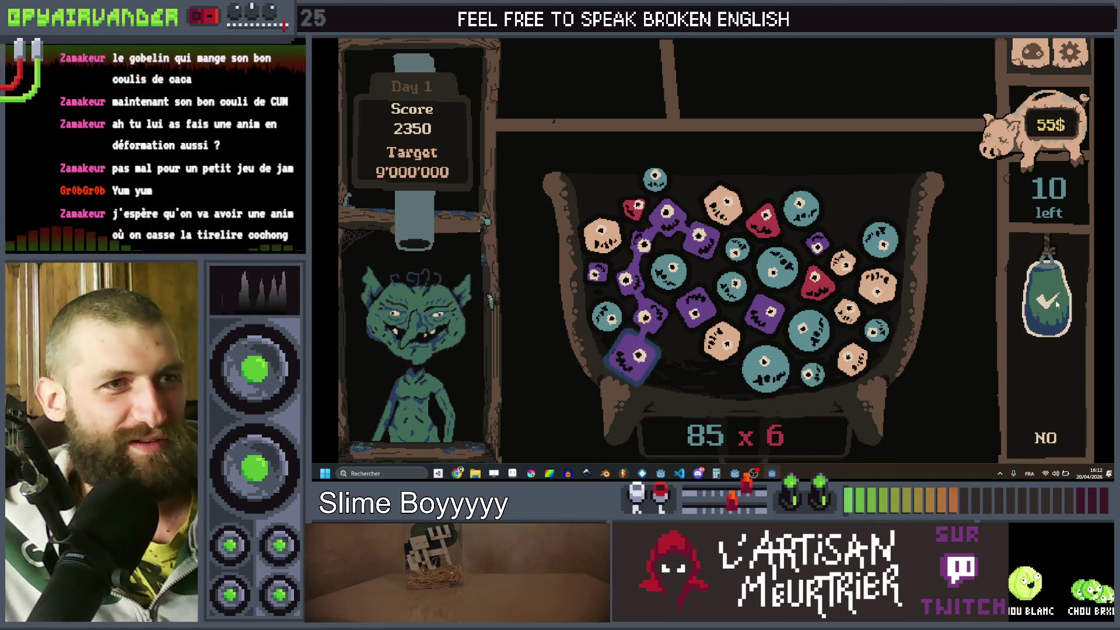
left_click_drag(638, 357, 639, 357)
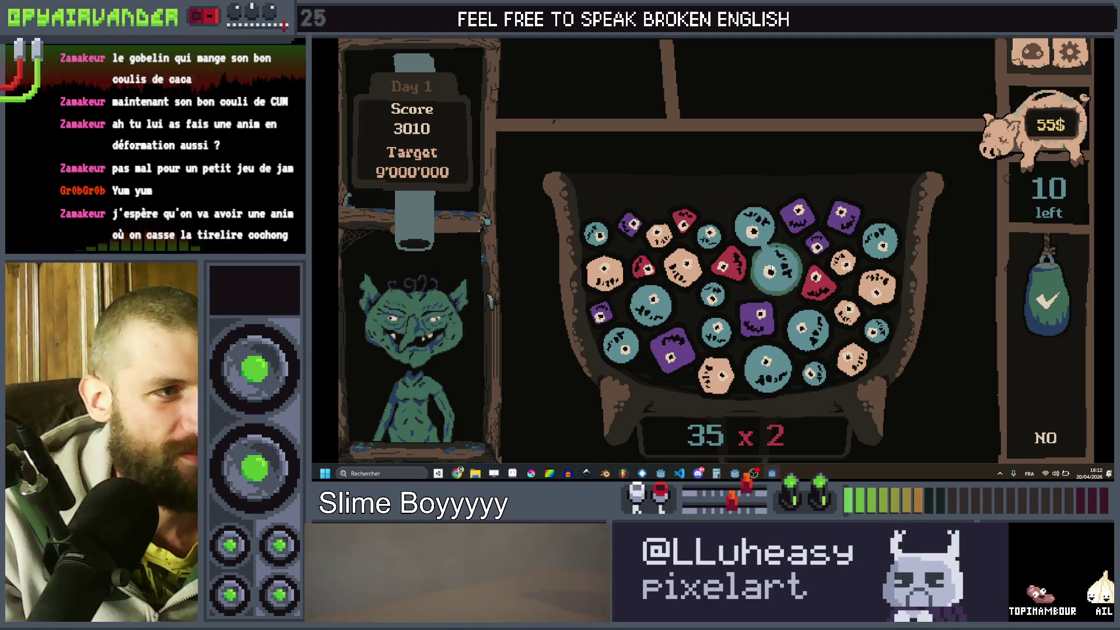
- Pop a teal slime chain, then feed a new purple chain to the goblin
mouse_move(756, 234)
left_mouse_down()
mouse_move(709, 233)
mouse_move(773, 273)
left_mouse_up()
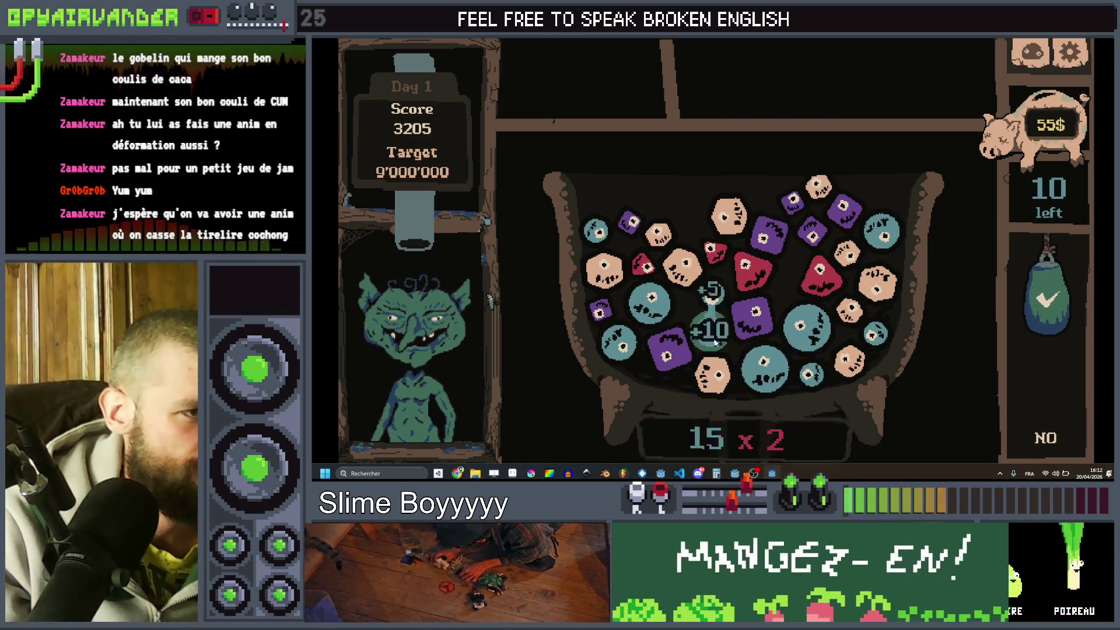
left_click_drag(671, 319, 640, 326)
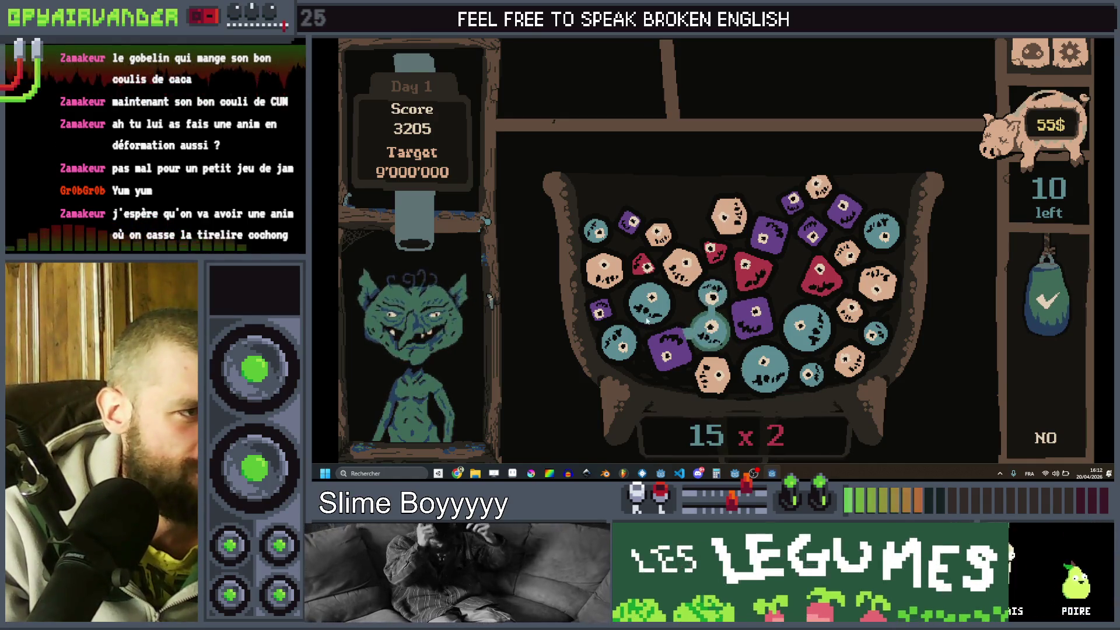
mouse_move(705, 319)
left_mouse_down()
mouse_move(650, 302)
mouse_move(621, 344)
left_mouse_up()
left_click_drag(683, 317, 943, 324)
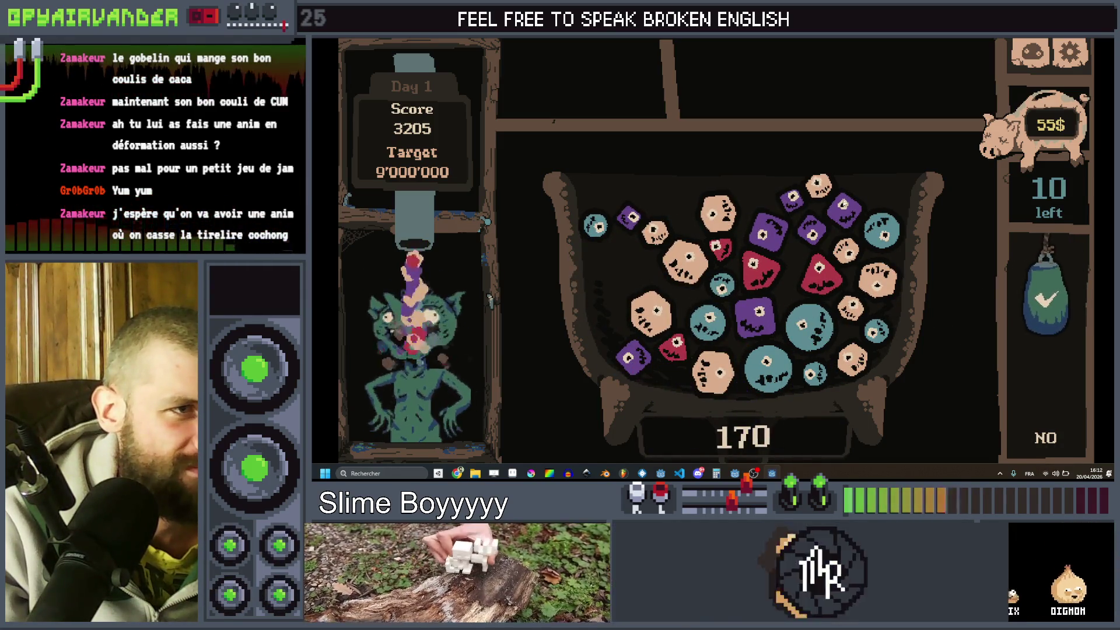
mouse_move(842, 210)
left_mouse_down()
mouse_move(812, 227)
mouse_move(843, 210)
mouse_move(1010, 263)
left_mouse_up()
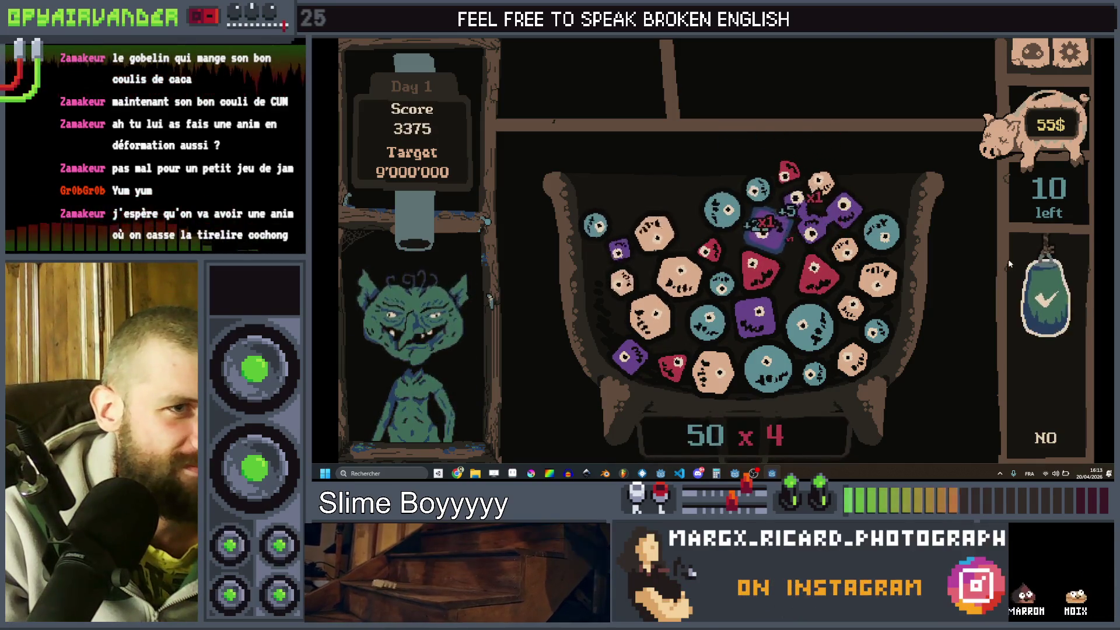
left_click_drag(1046, 391, 1050, 301)
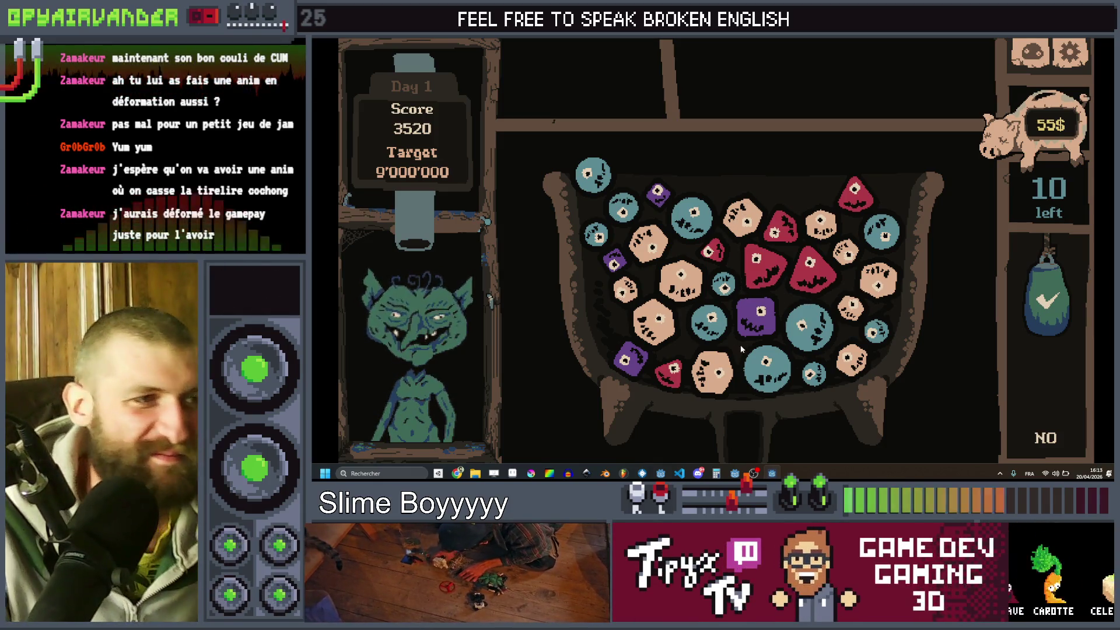
left_click(653, 240)
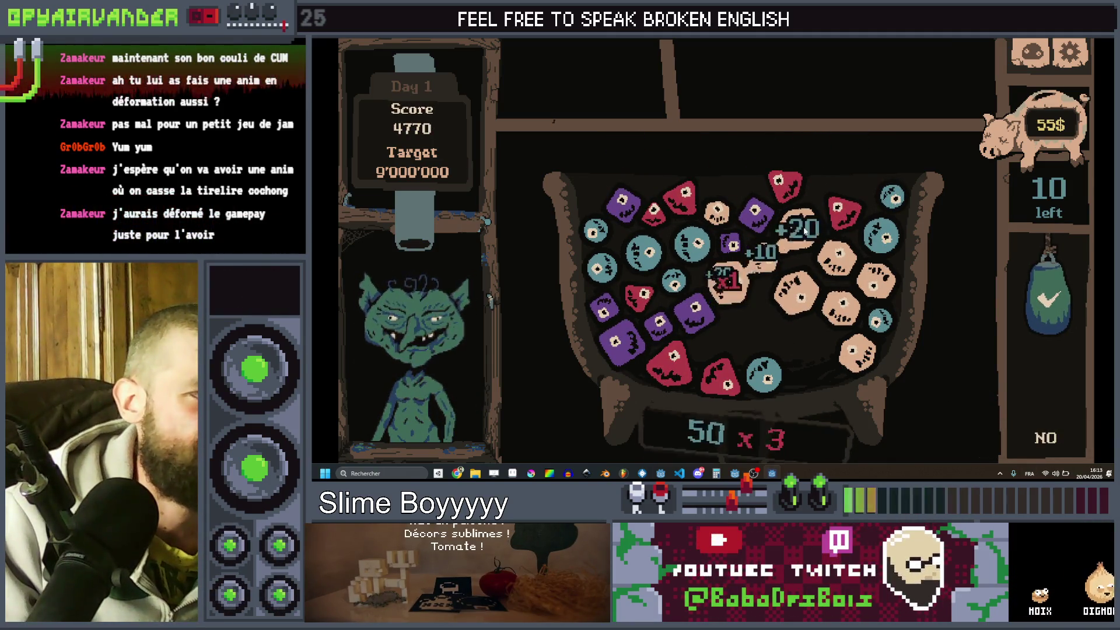
- Score chains of six peach, red and purple slimes, lifting the score to 6975
mouse_move(832, 263)
left_mouse_down()
mouse_move(839, 306)
mouse_move(796, 295)
mouse_move(837, 259)
mouse_move(870, 284)
mouse_move(770, 239)
left_mouse_up()
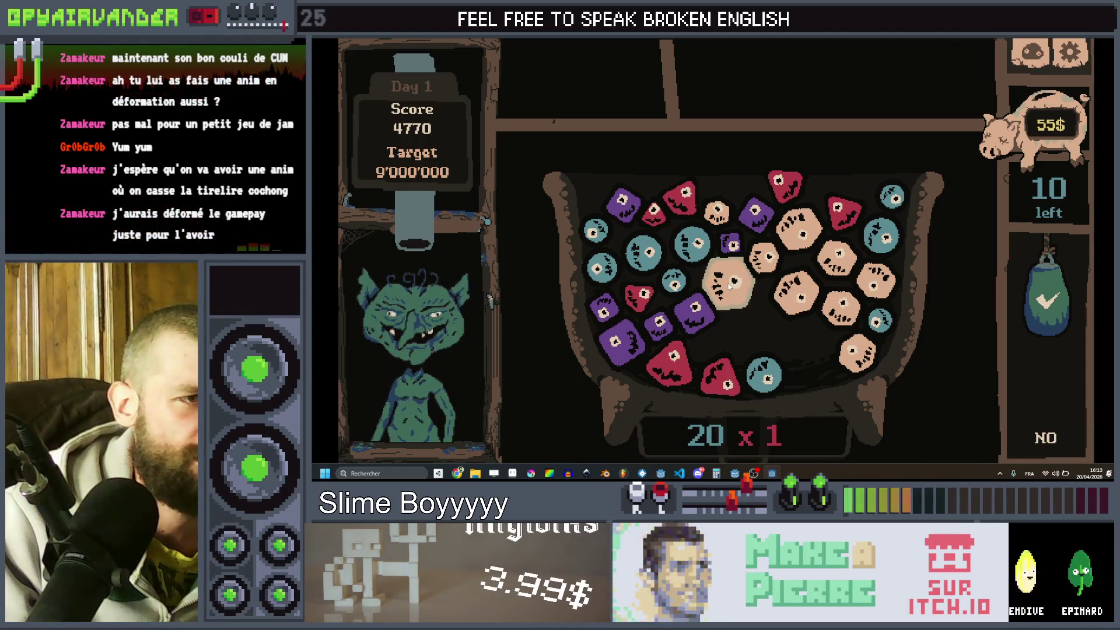
mouse_move(729, 285)
left_mouse_down()
mouse_move(764, 256)
mouse_move(796, 292)
mouse_move(798, 228)
mouse_move(880, 280)
mouse_move(854, 350)
left_mouse_up()
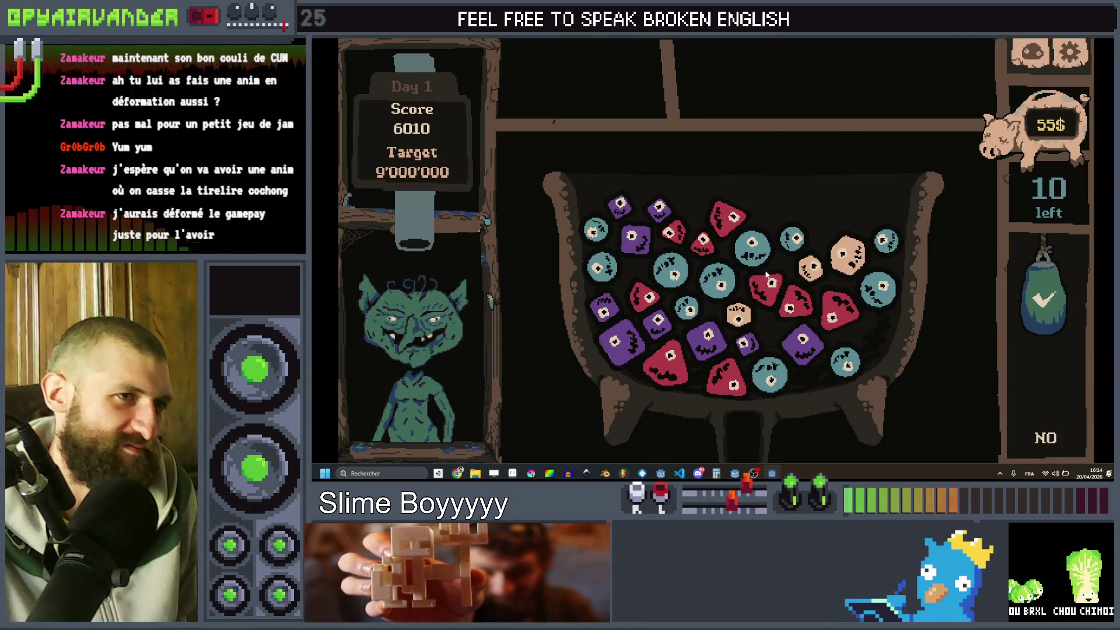
left_click_drag(831, 317, 935, 376)
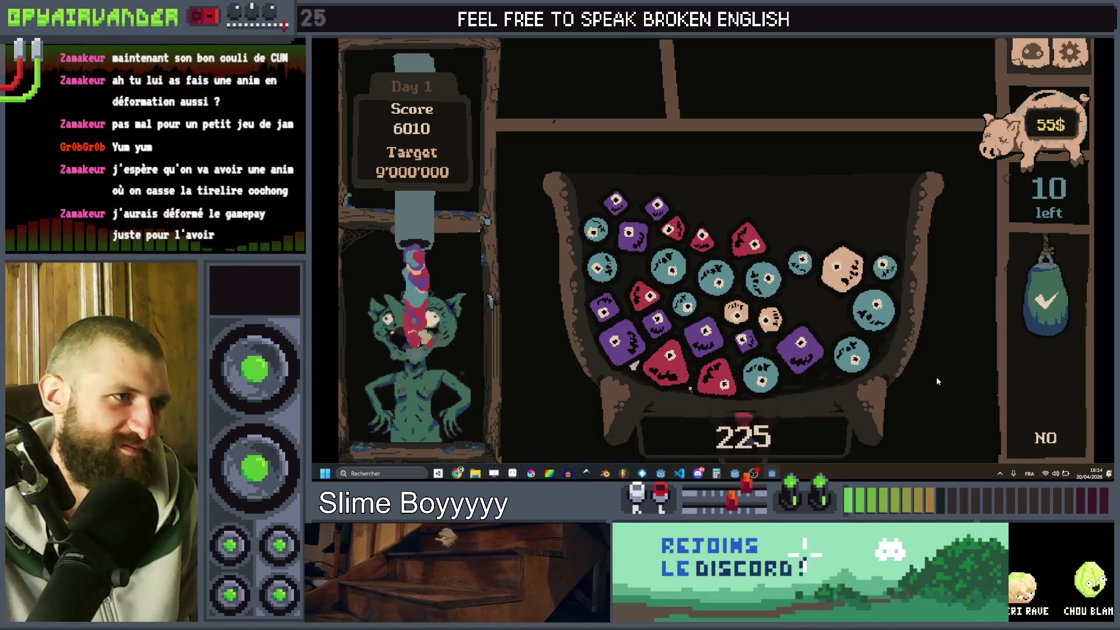
left_click_drag(622, 325, 770, 354)
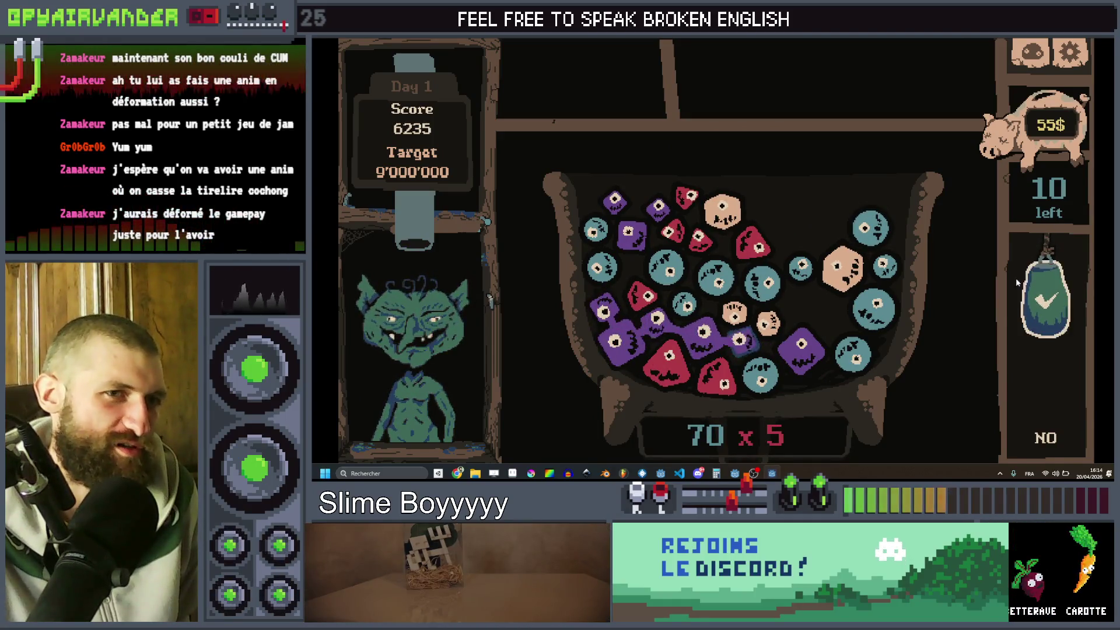
left_click_drag(1037, 391, 1033, 388)
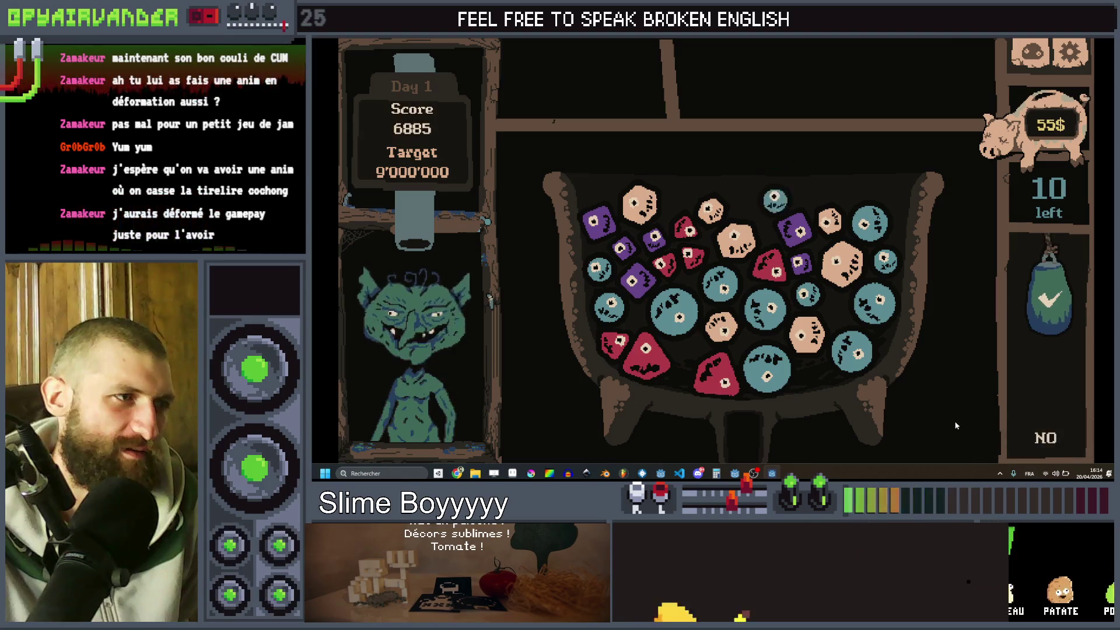
mouse_move(771, 472)
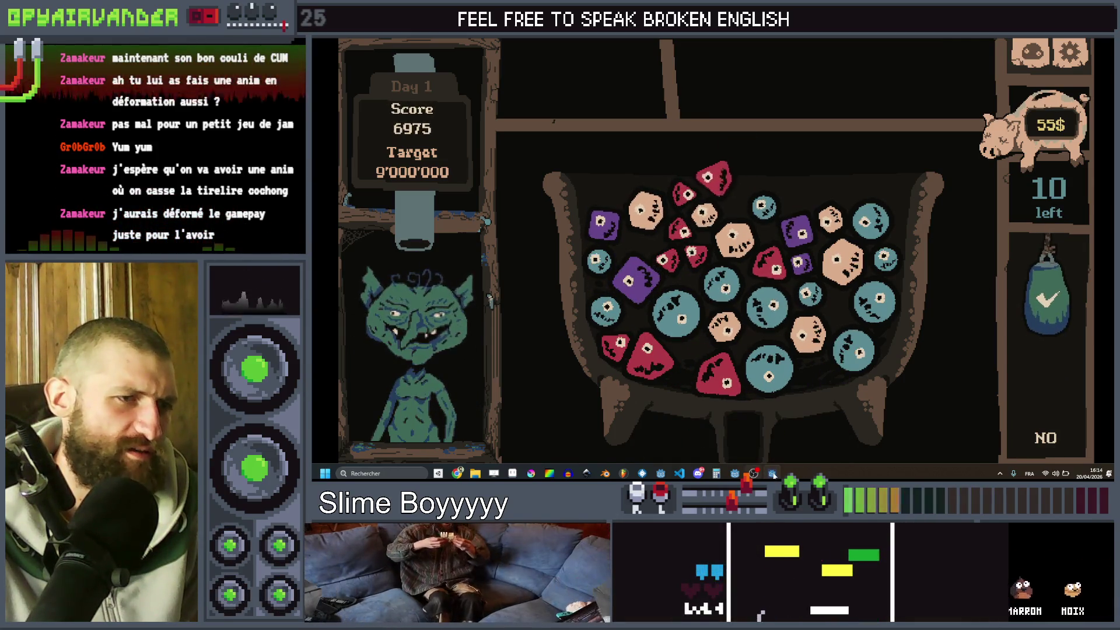
- Close the test game and inspect create_gradient's slimes parameter in client.gd
left_click(811, 401)
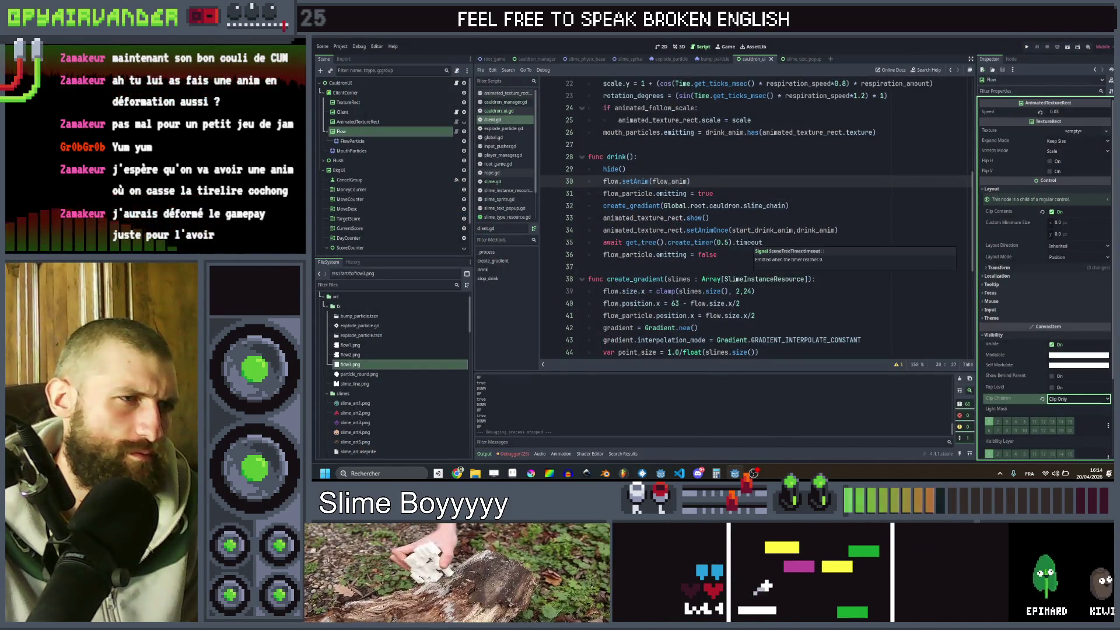
scroll(749, 254, "down", 2)
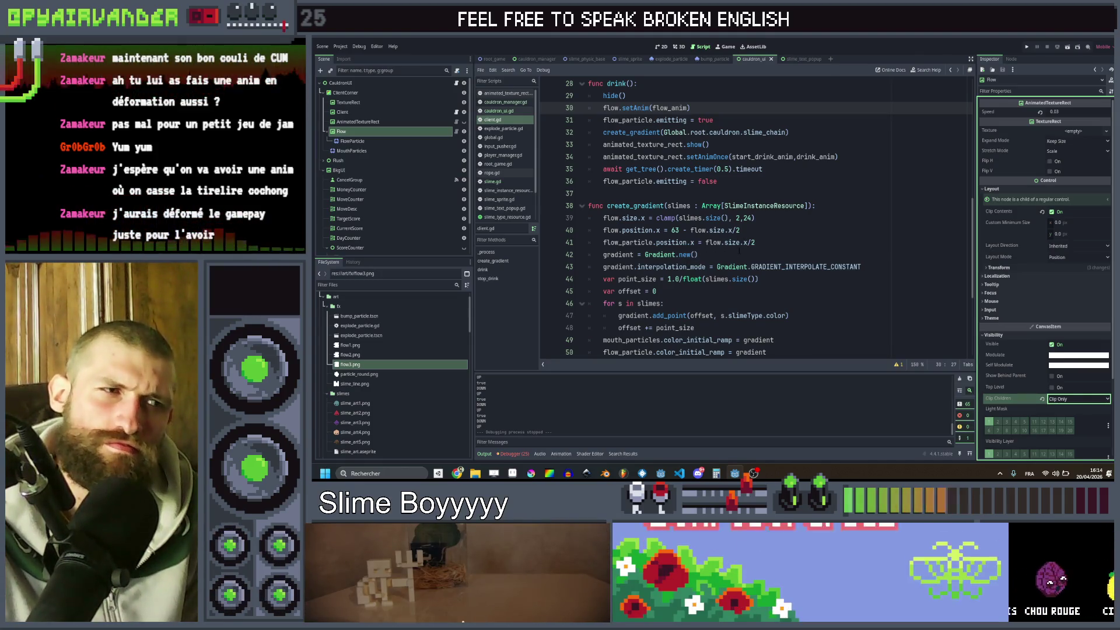
scroll(741, 250, "up", 3)
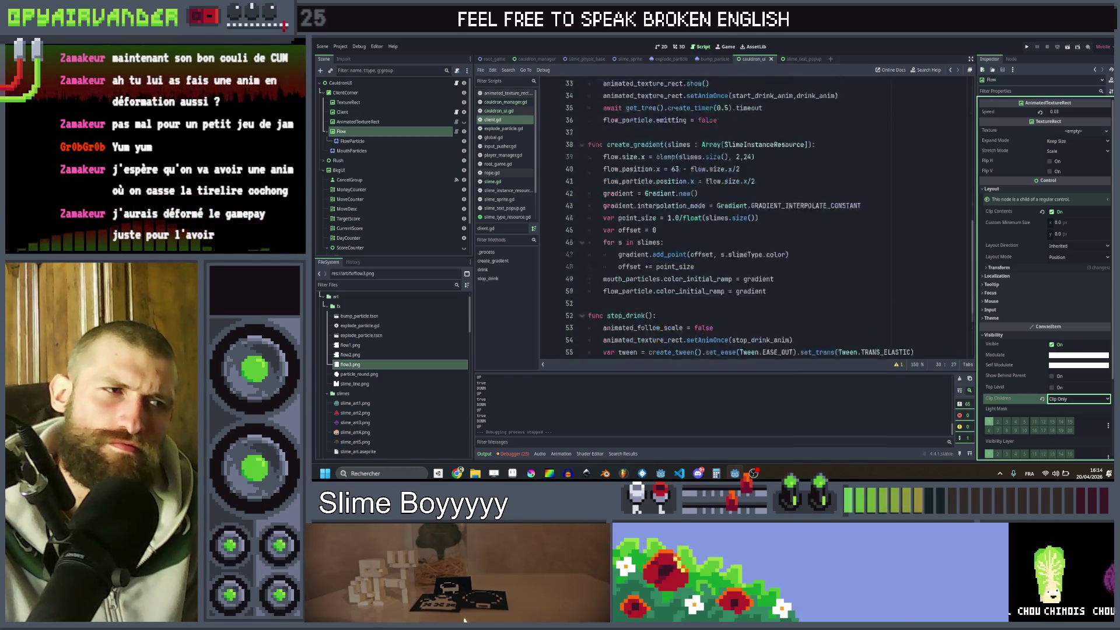
double_click(679, 243)
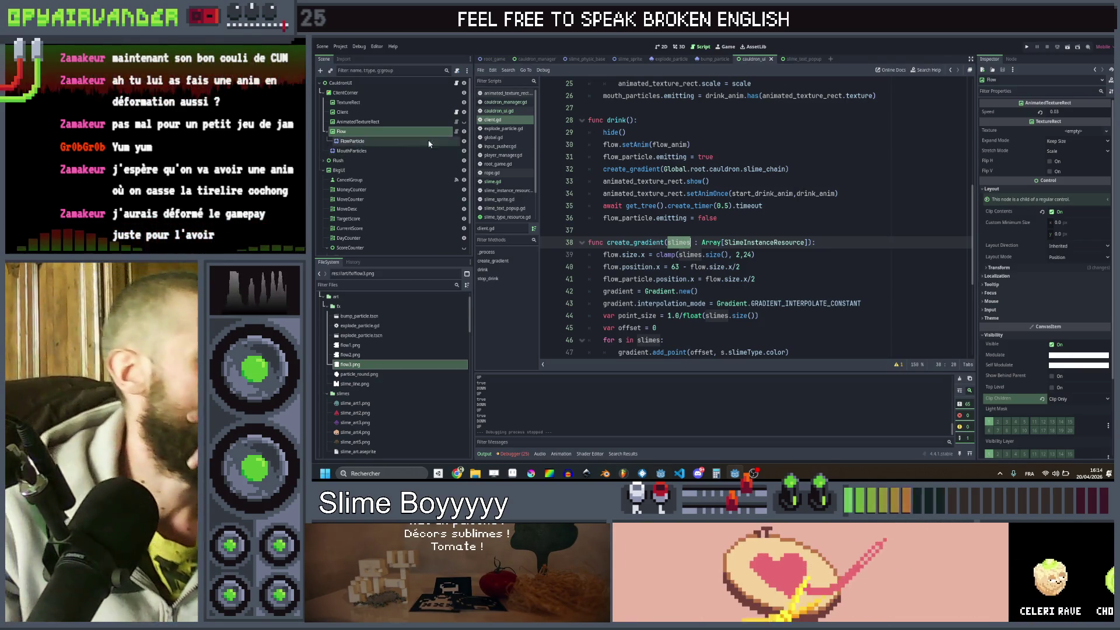
- Review cauldron_ui.gd and the slime_chain.clear() line in cauldron_manager.gd, then rerun the project
left_click(498, 111)
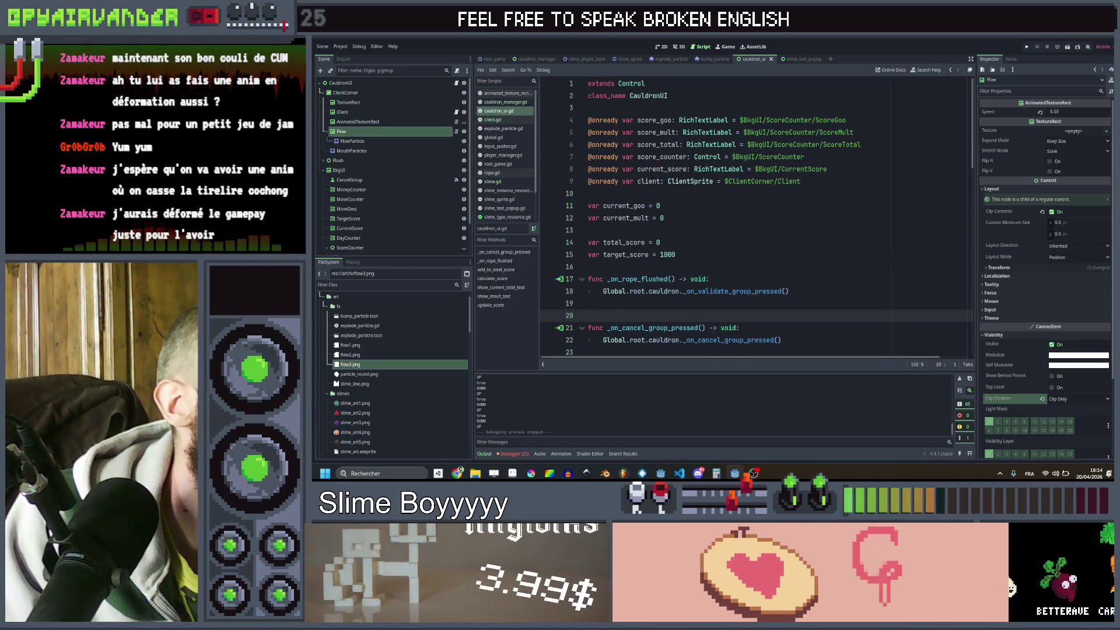
scroll(758, 233, "down", 3)
scroll(758, 234, "up", 3)
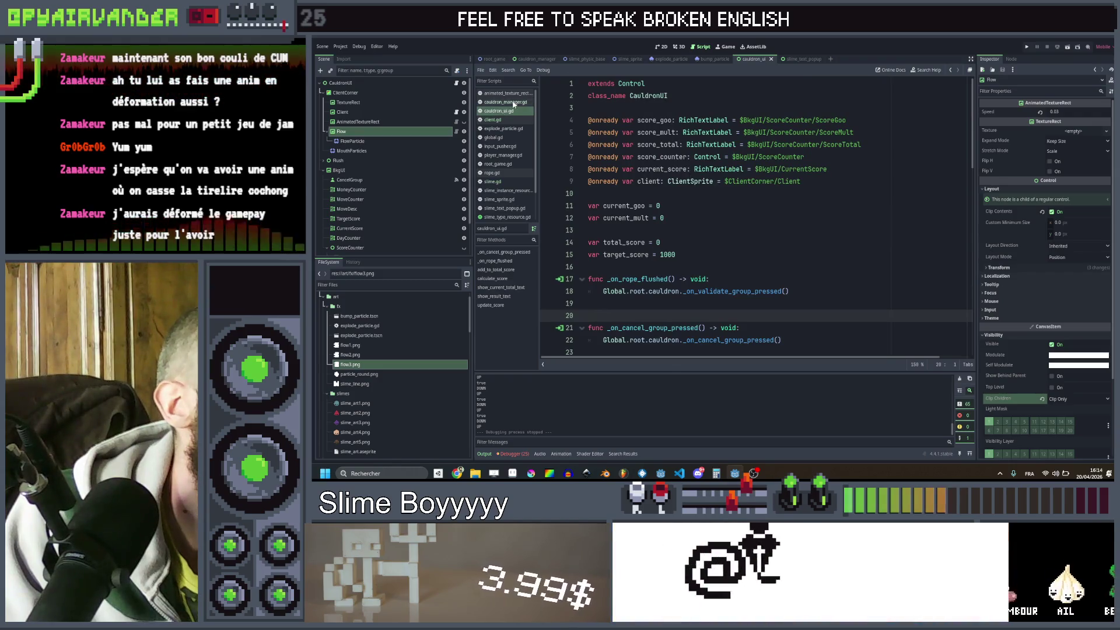
left_click(505, 102)
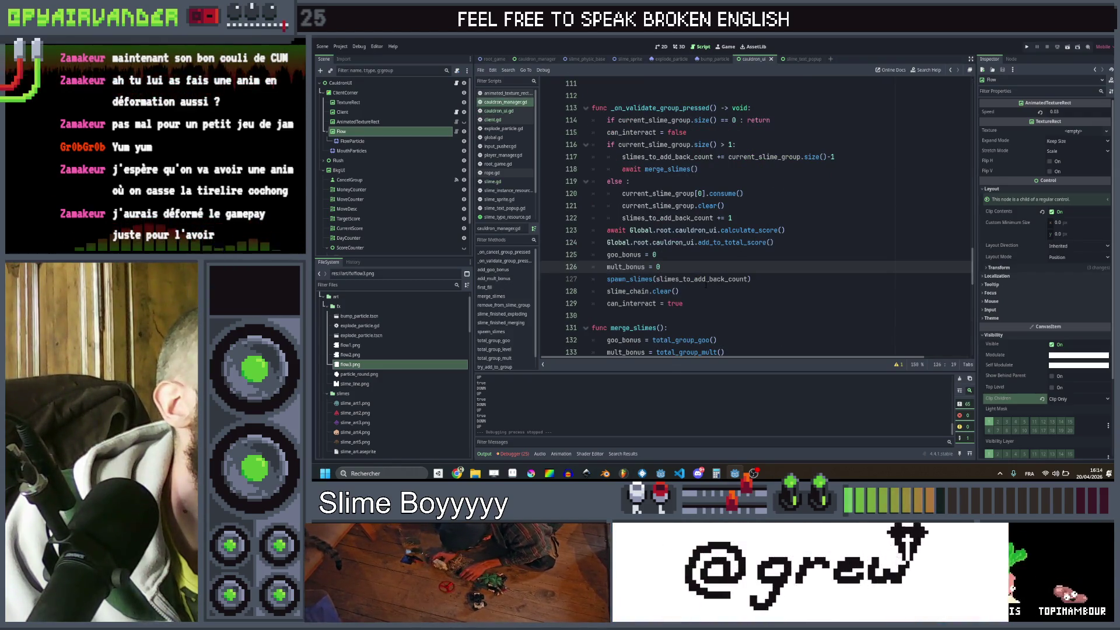
mouse_move(696, 292)
left_mouse_down()
mouse_move(606, 291)
mouse_move(704, 291)
left_mouse_up()
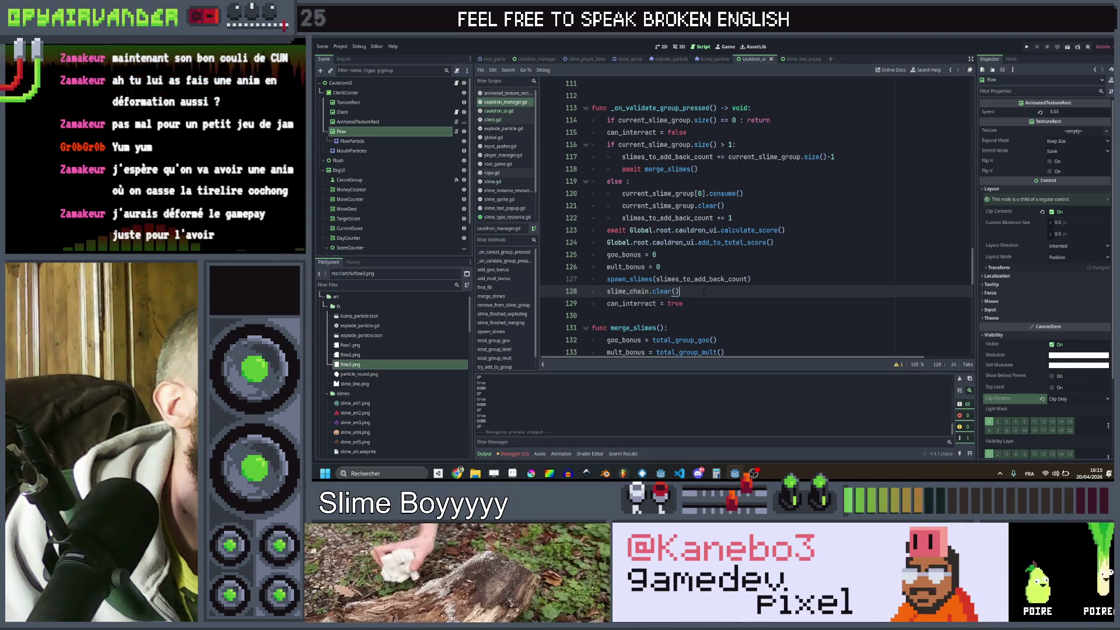
scroll(704, 292, "down", 2)
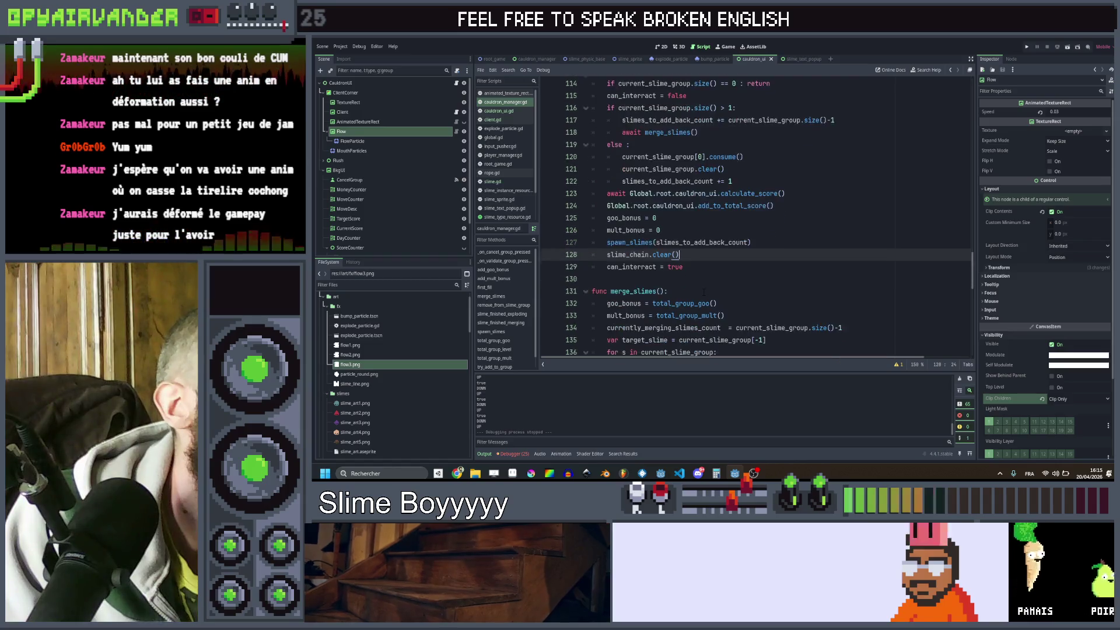
scroll(752, 215, "up", 1)
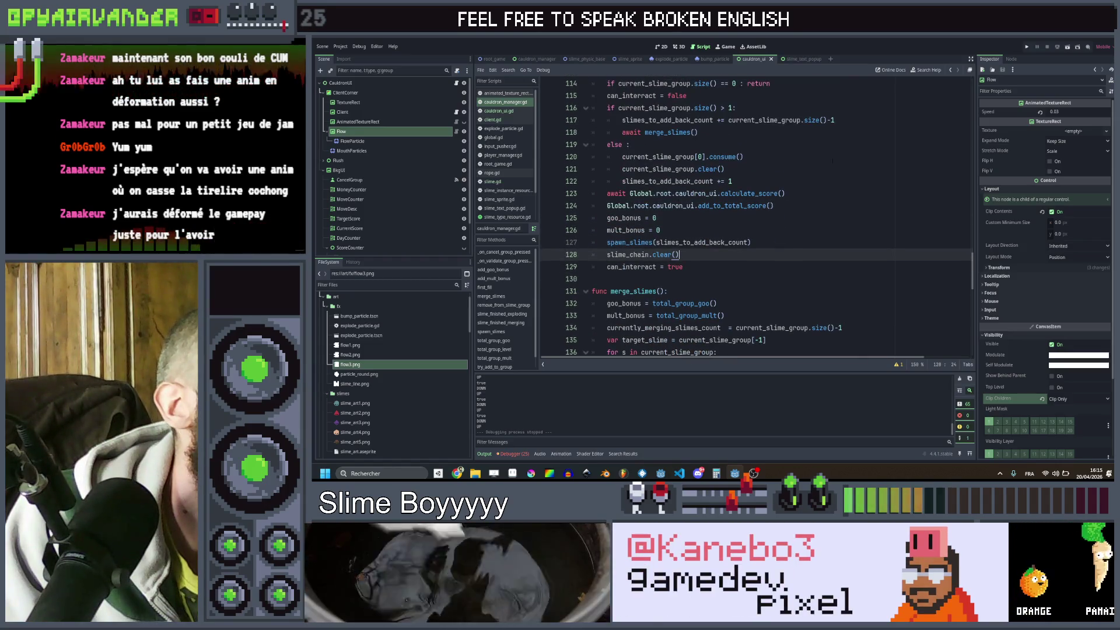
left_click(1026, 47)
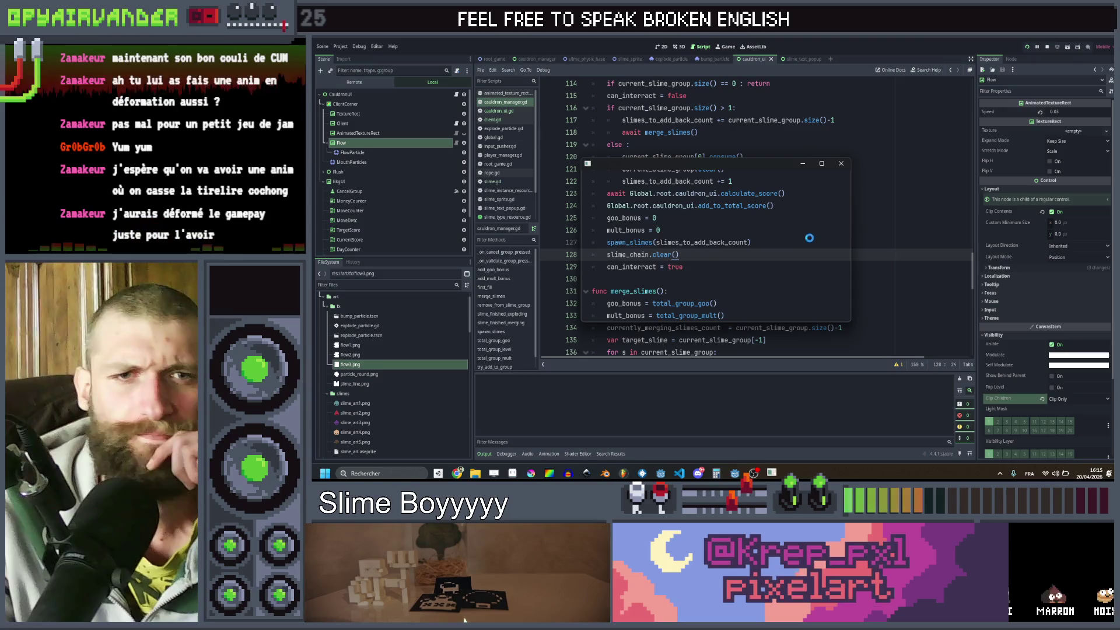
- Playtest the game full-screen, submit a slime chain, then go back to the editor
left_click(827, 162)
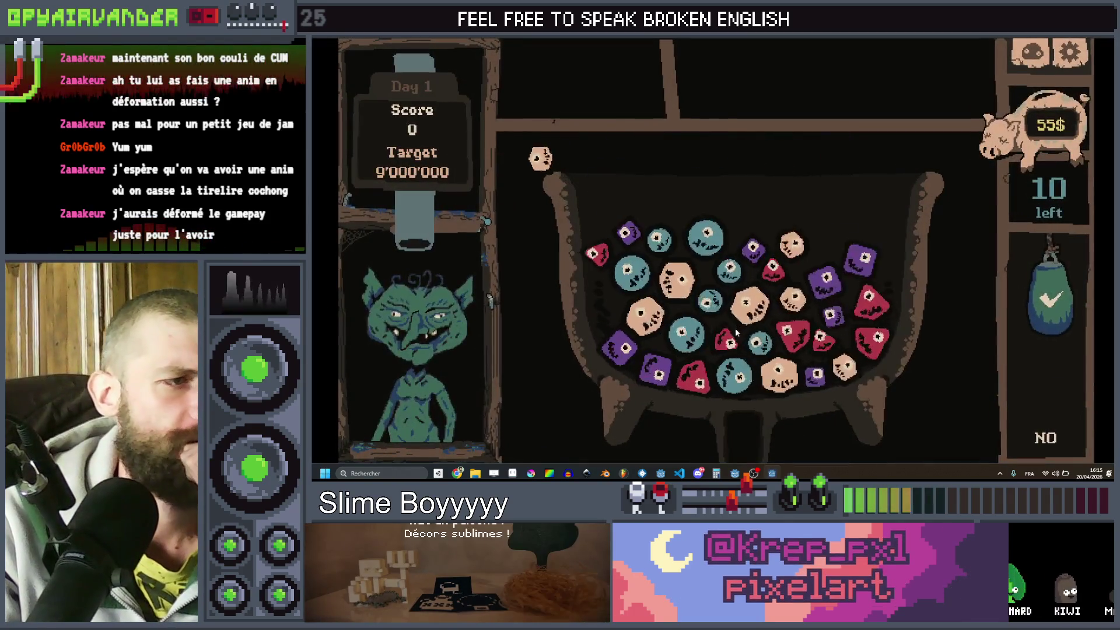
left_click(1040, 298)
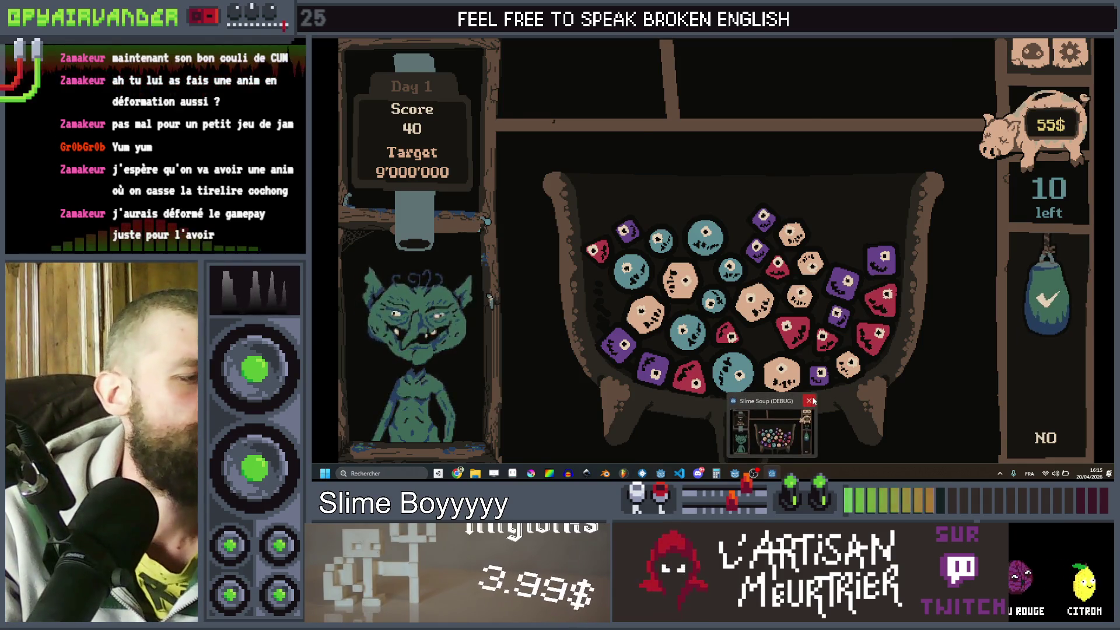
left_click(734, 473)
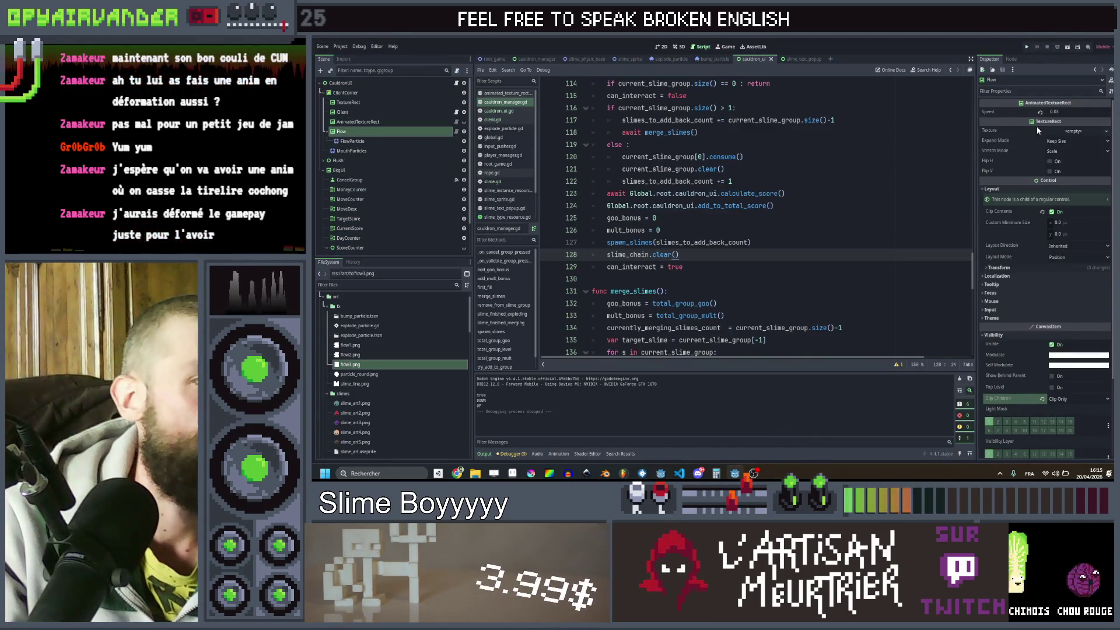
- Set the Flow texture's Expand Mode to Ignore Size, save the scene, and rerun the game
left_click(1074, 141)
left_click(1074, 158)
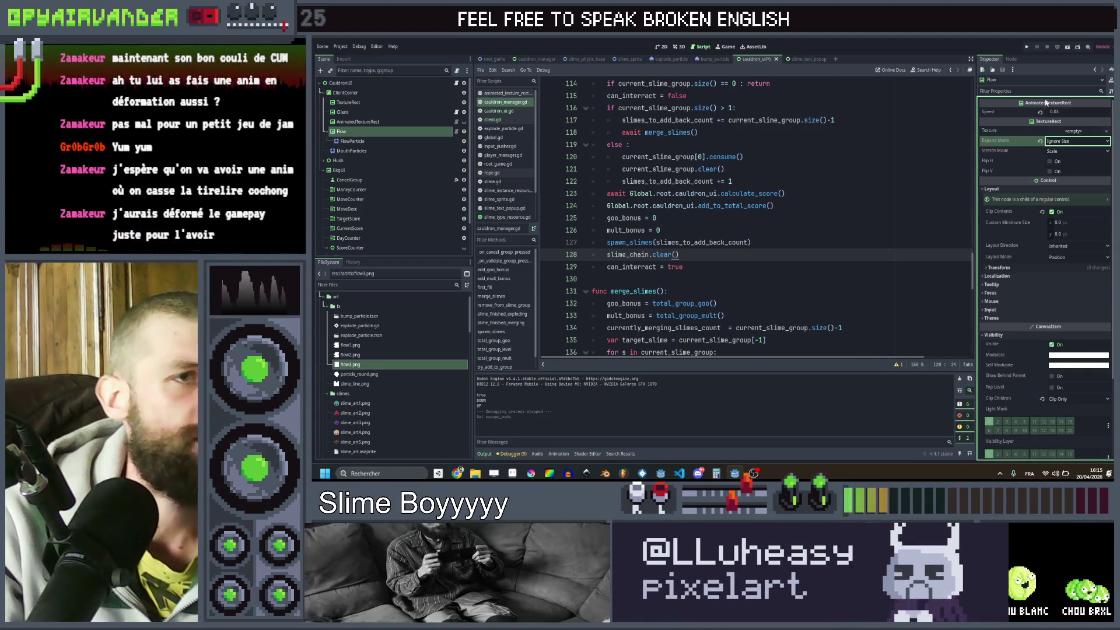
key("ctrl+s")
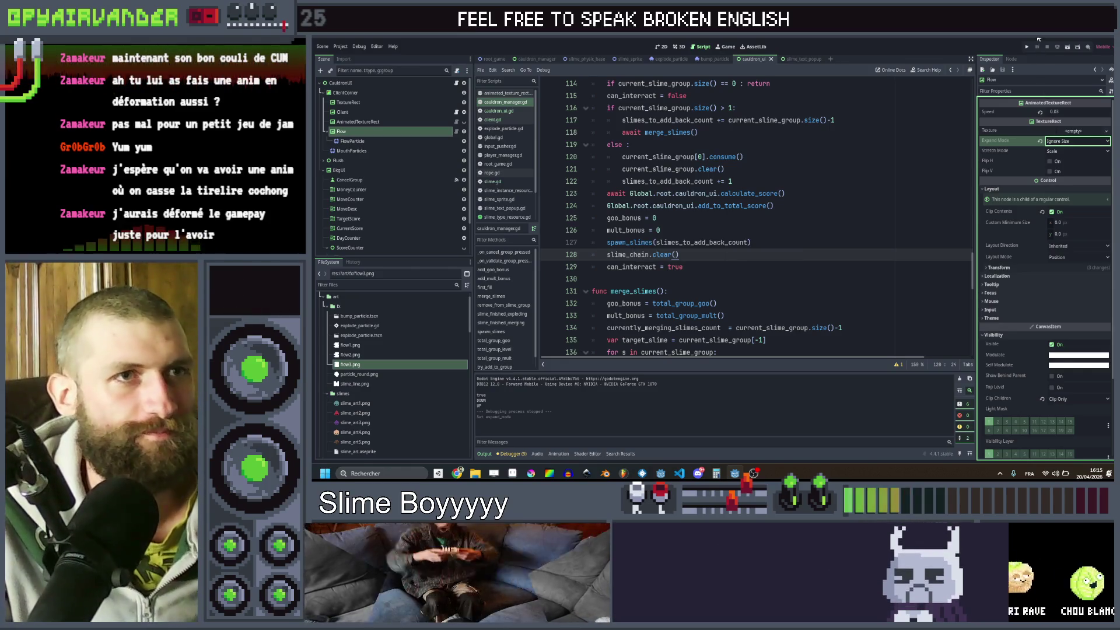
key("F5")
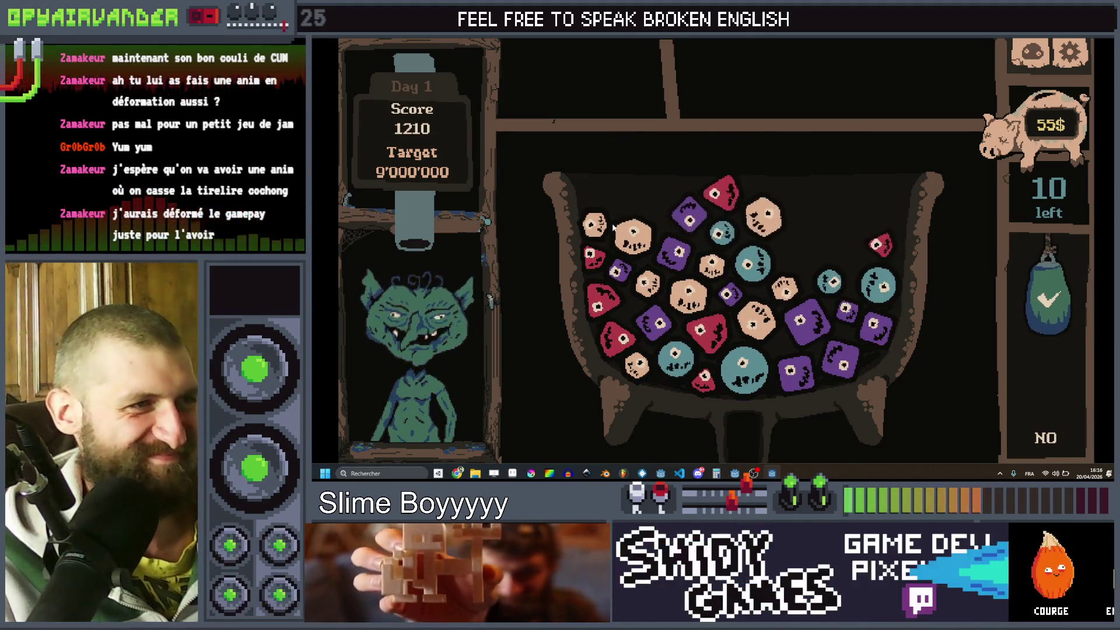
- Pop the peach and teal slime chains to raise the Day 1 score to 3970, then close the game
left_click(595, 226)
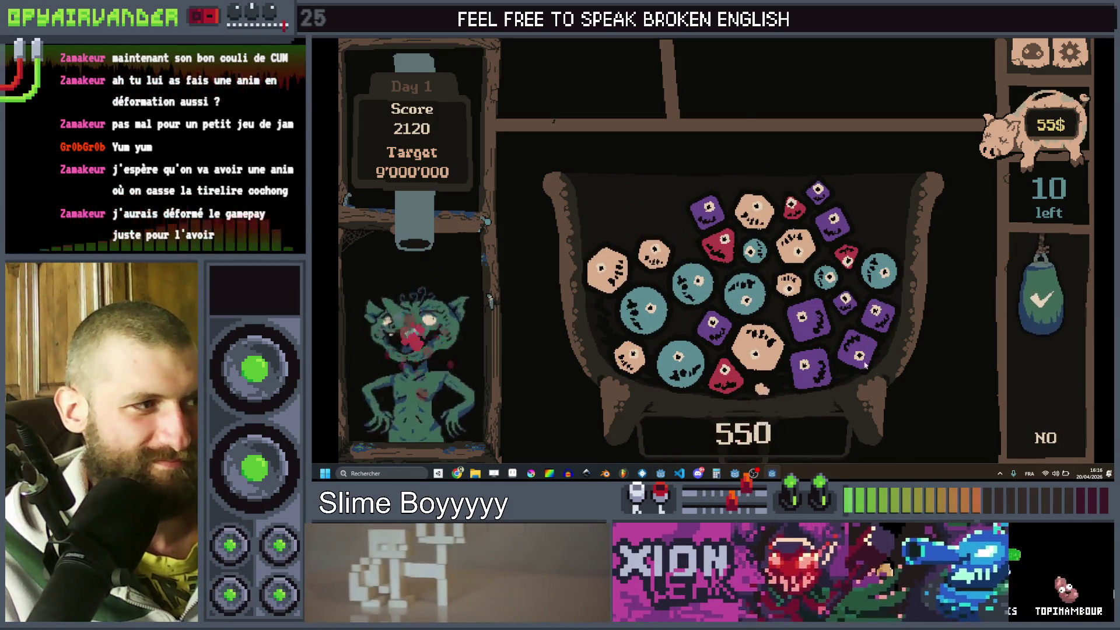
left_click(708, 281)
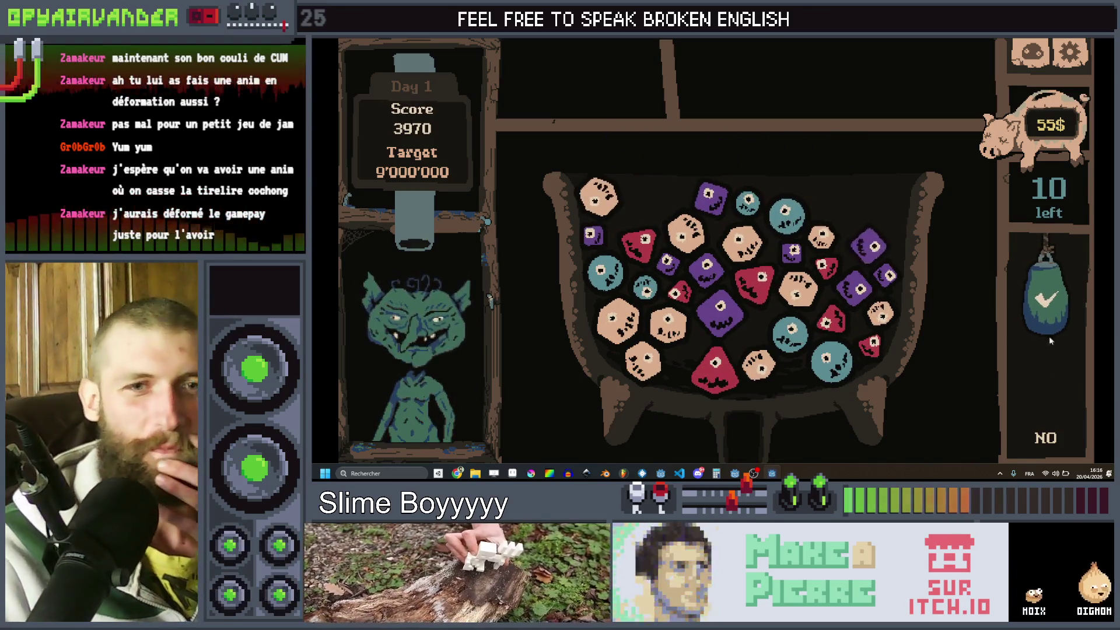
key("alt+F4")
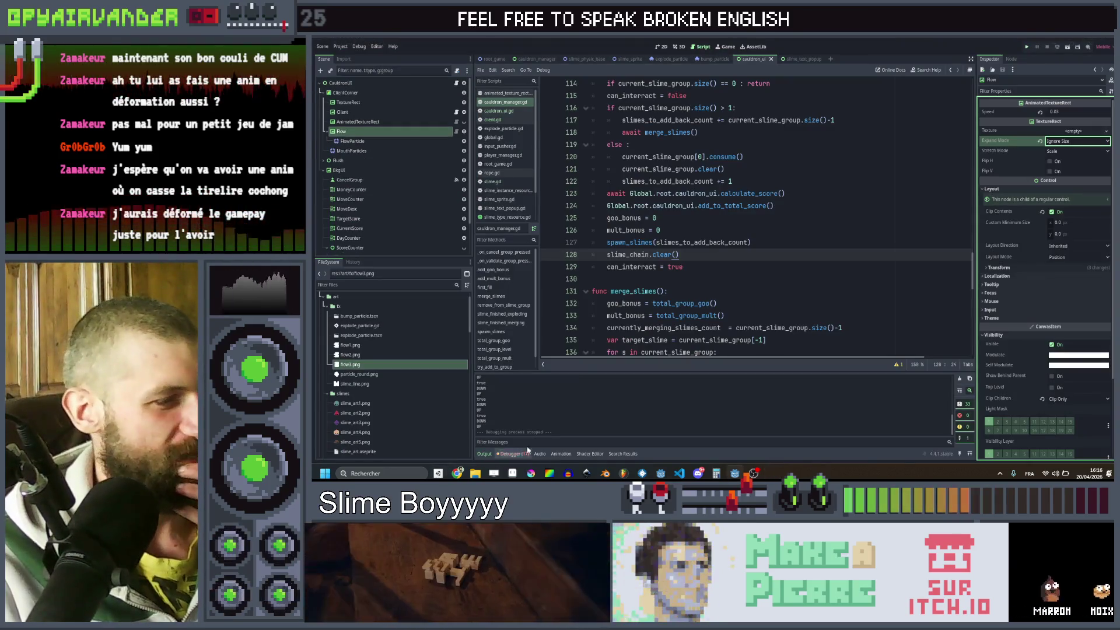
- Glance at particle_round.png in Aseprite, then switch back to the Godot editor
key("alt+Tab")
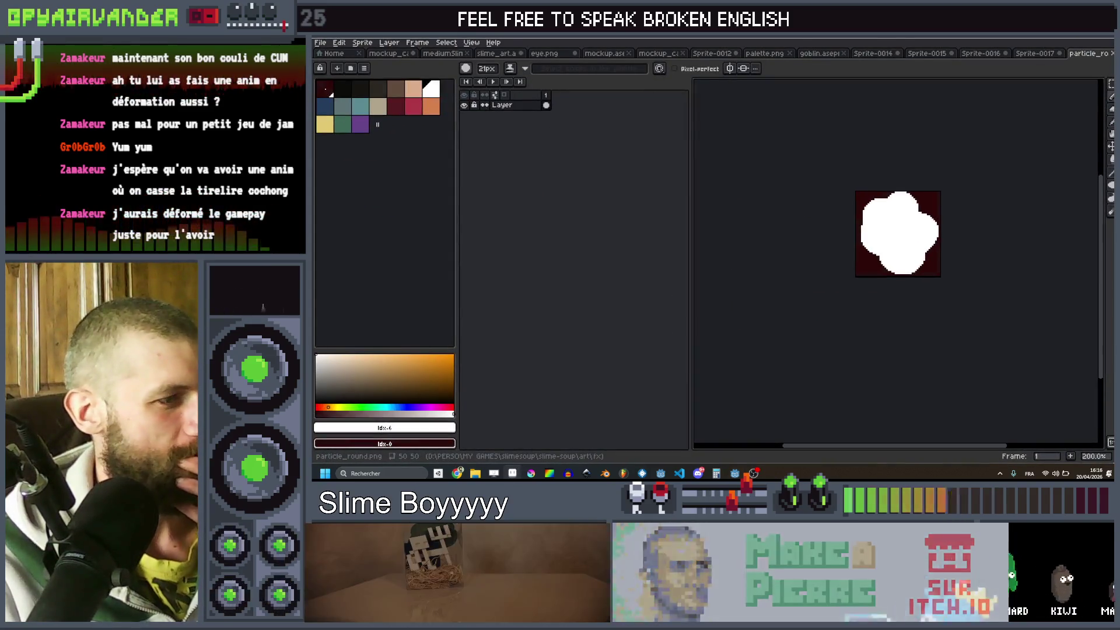
key("alt+Tab")
key("alt+Tab")
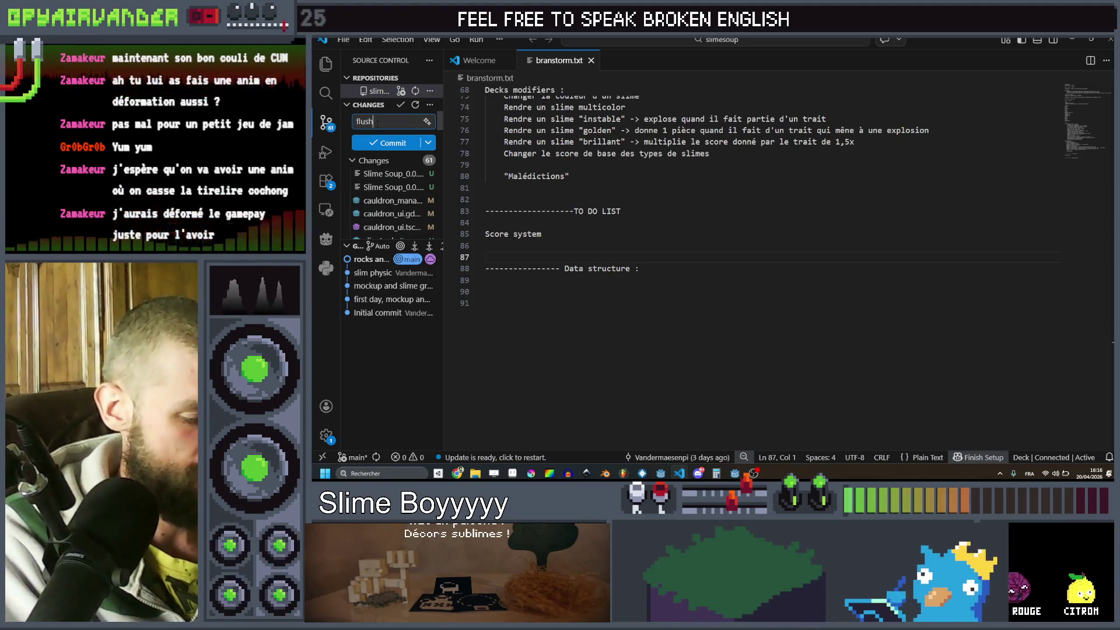
- Commit the changes with the message 'flush, client animations, score calculation'
type(", client animations")
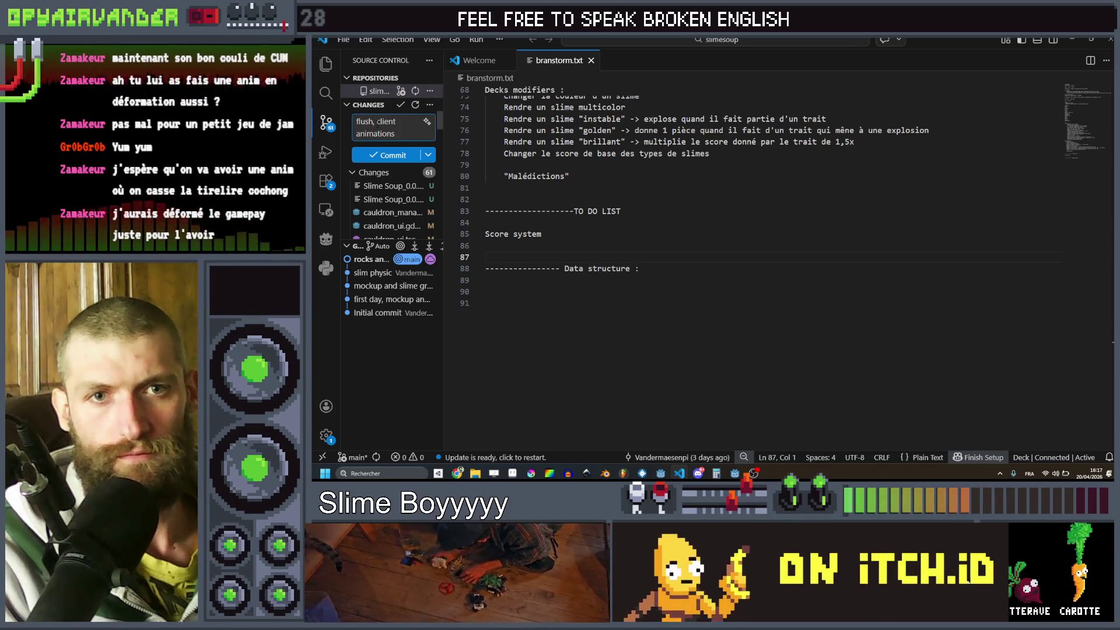
type(", score calcu")
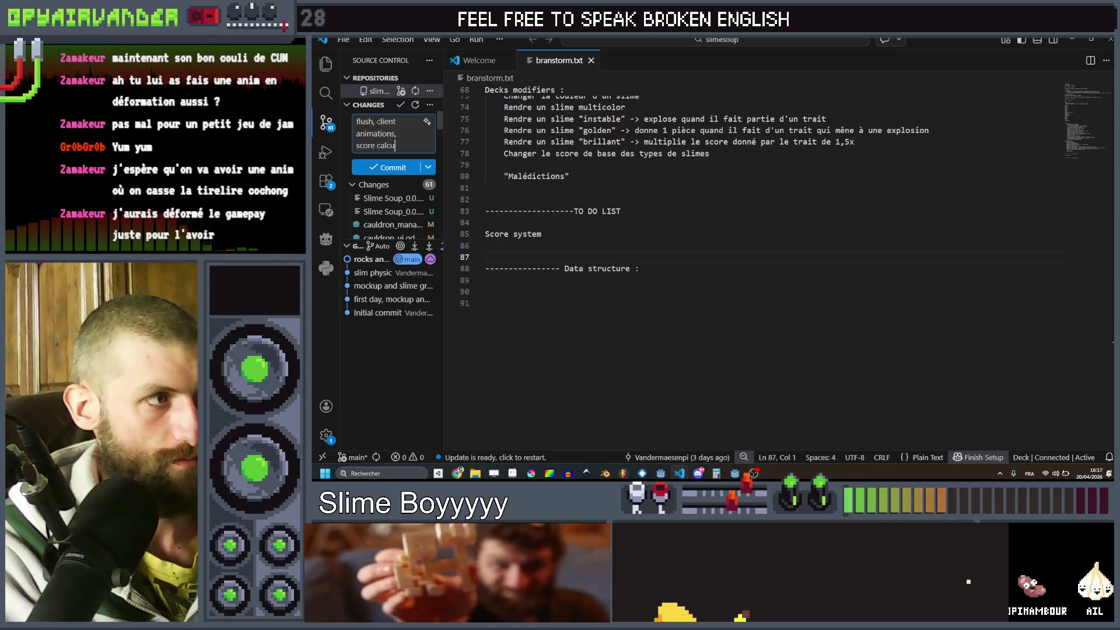
type("lation")
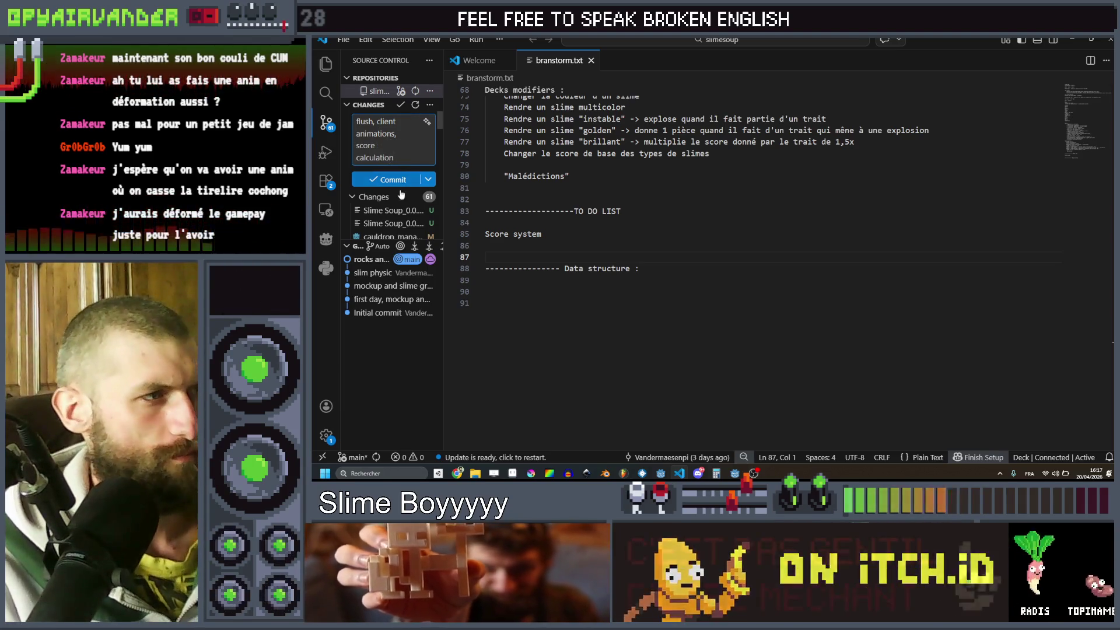
left_click(383, 181)
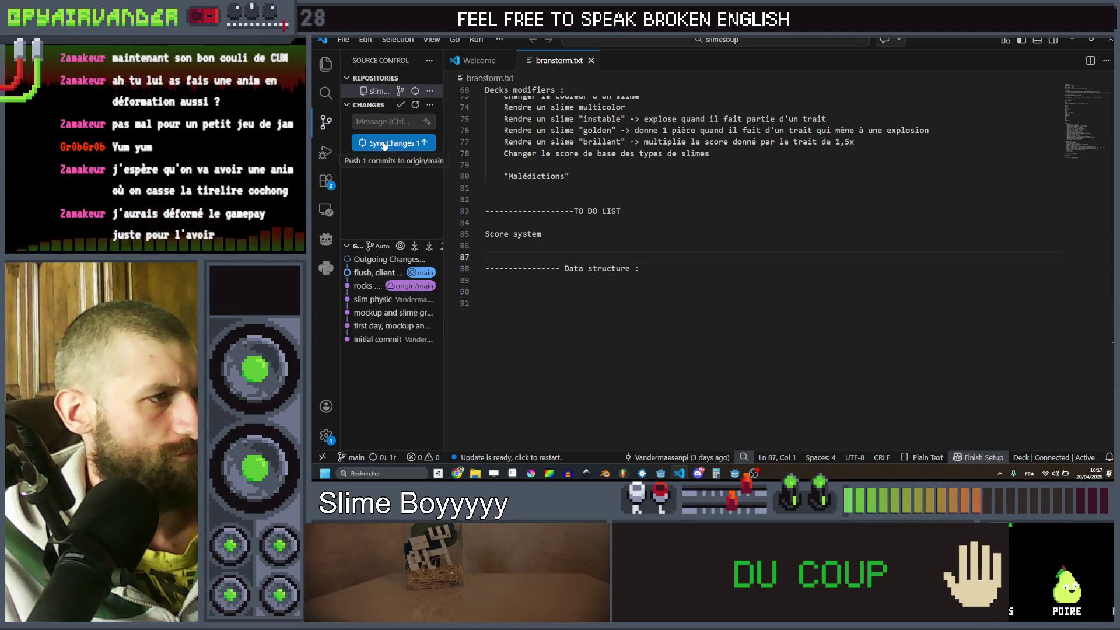
- Sync the commit to origin/main and open the project's .gitignore file
left_click(385, 145)
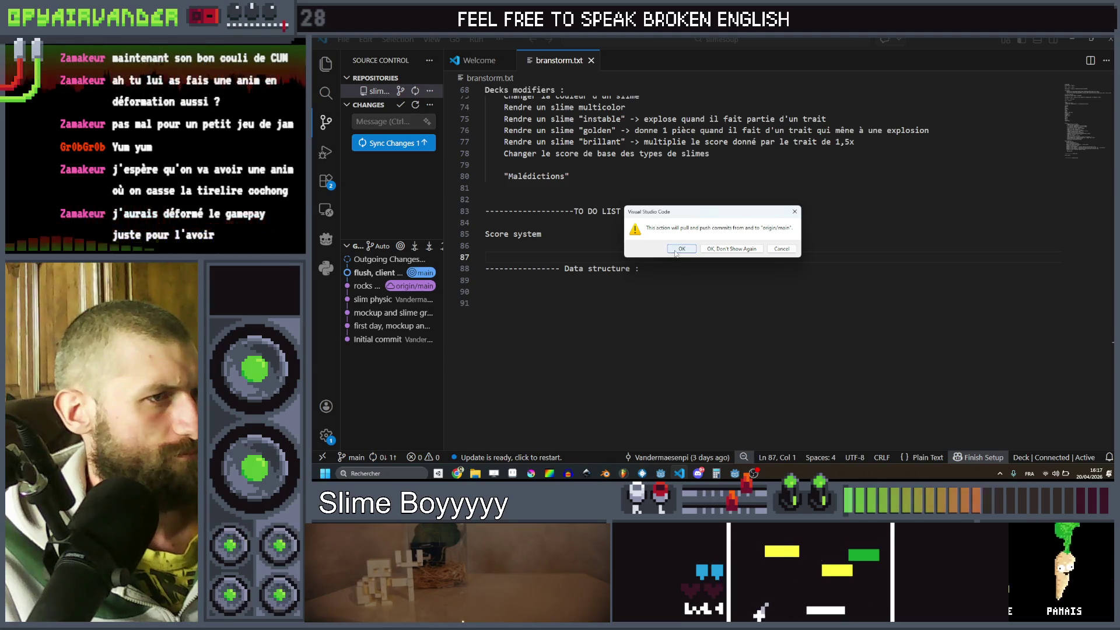
left_click(680, 249)
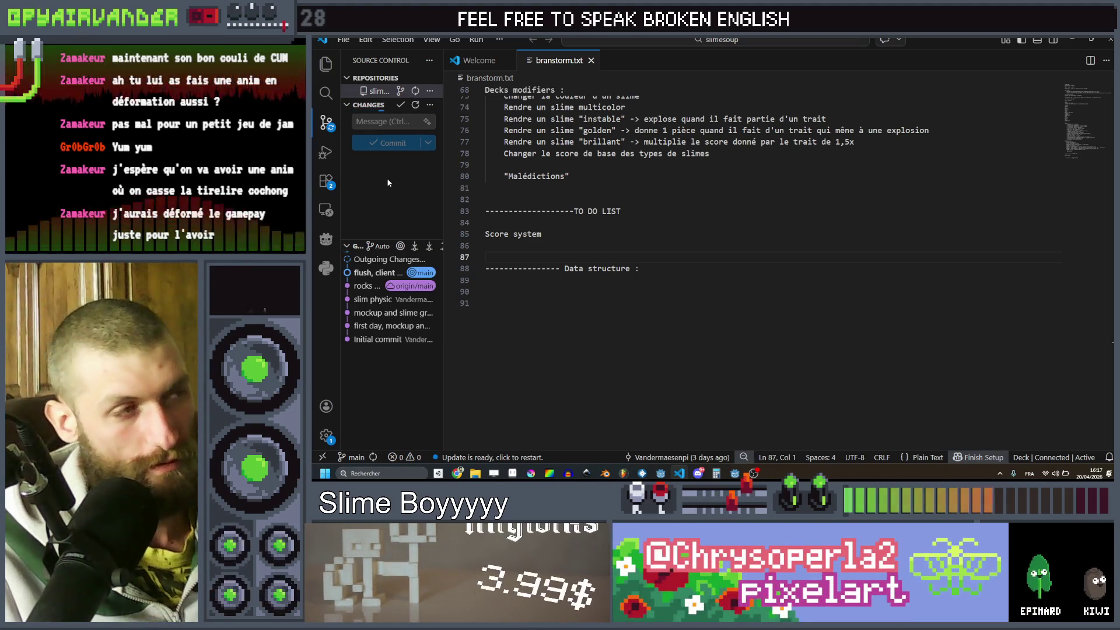
left_click(327, 68)
left_click(406, 119)
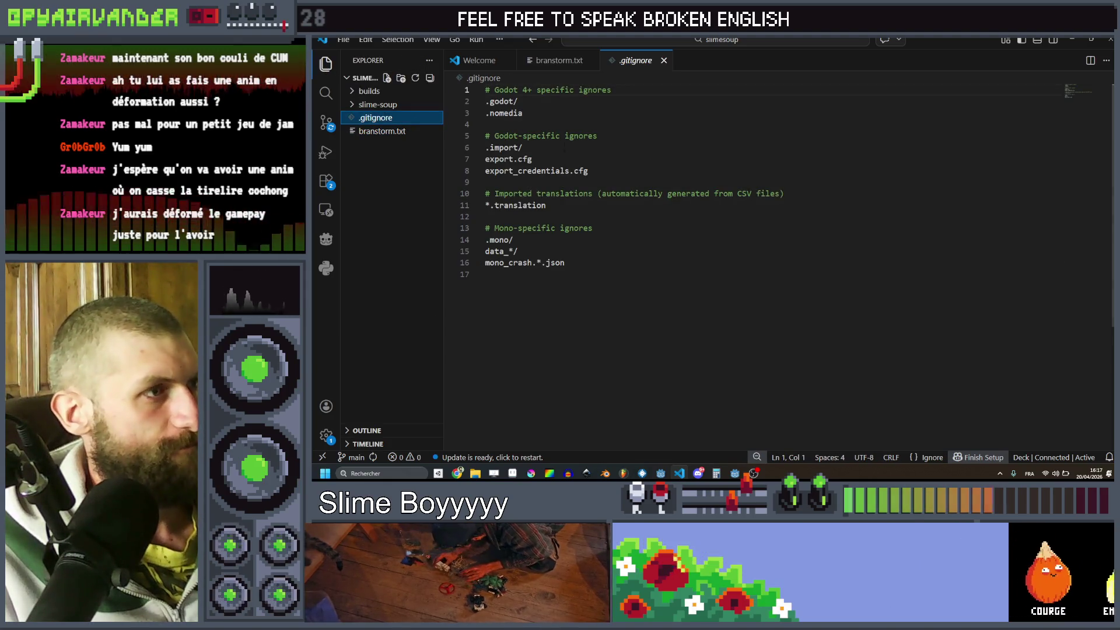
- Add a 'builds/' line under .nomedia in .gitignore and save the file
left_click(559, 121)
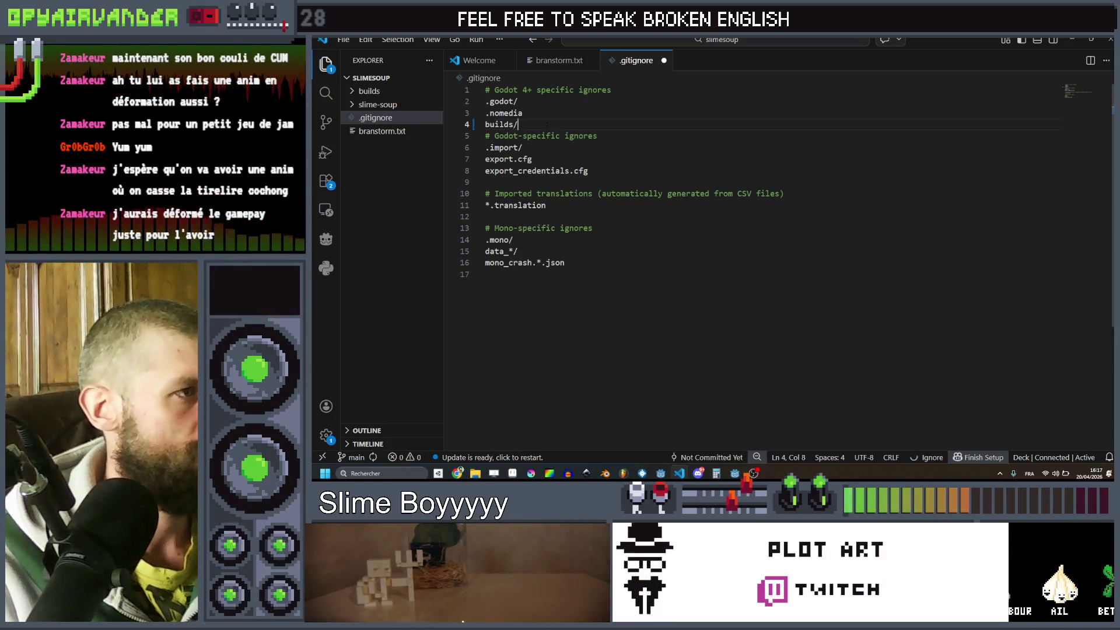
left_click(547, 124)
key("Return")
key("ctrl+s")
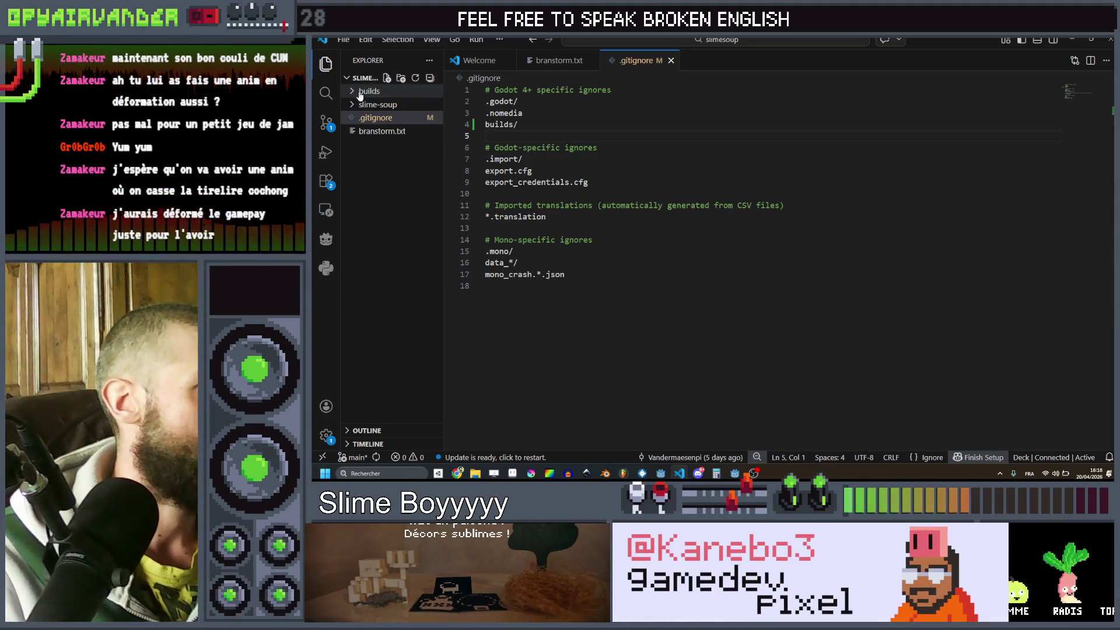
left_click(360, 93)
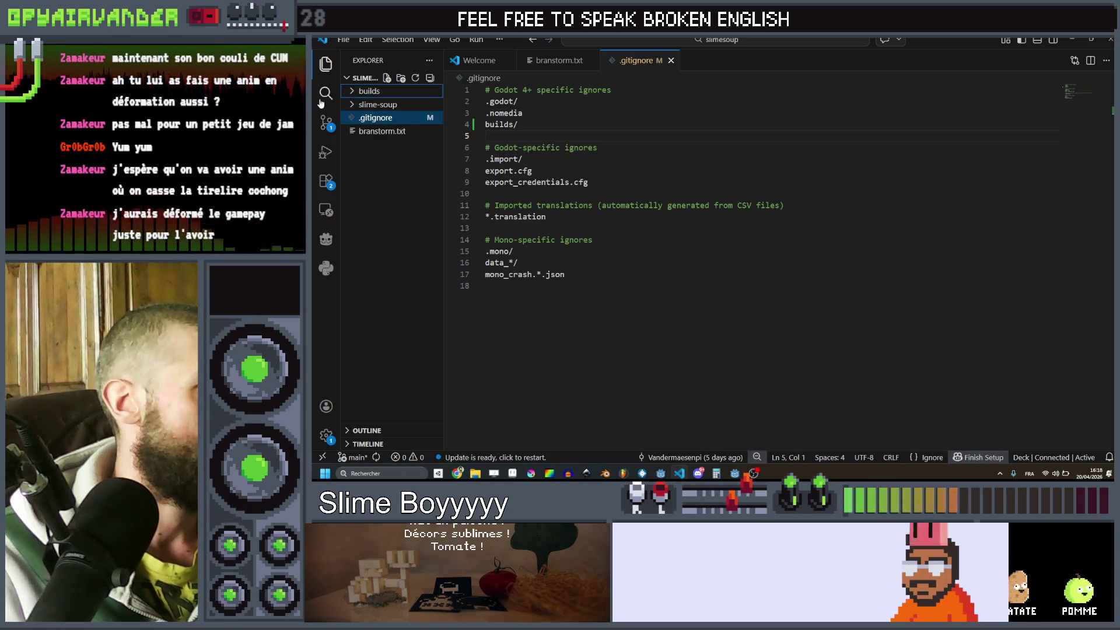
- Commit the .gitignore change with the message 'git ignore build folder'
left_click(326, 125)
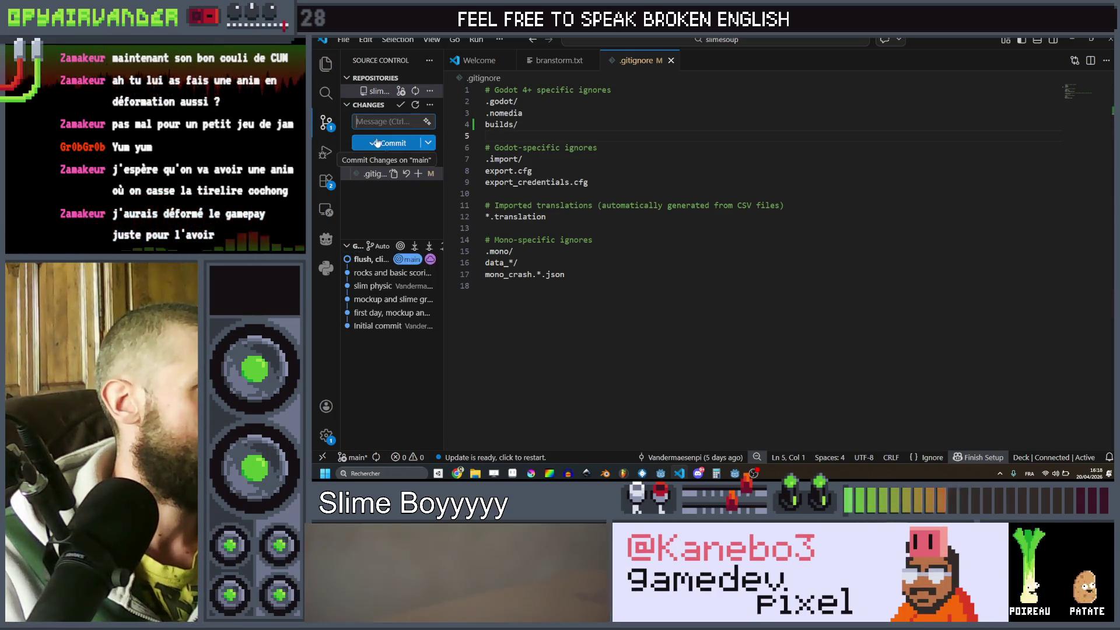
left_click(327, 92)
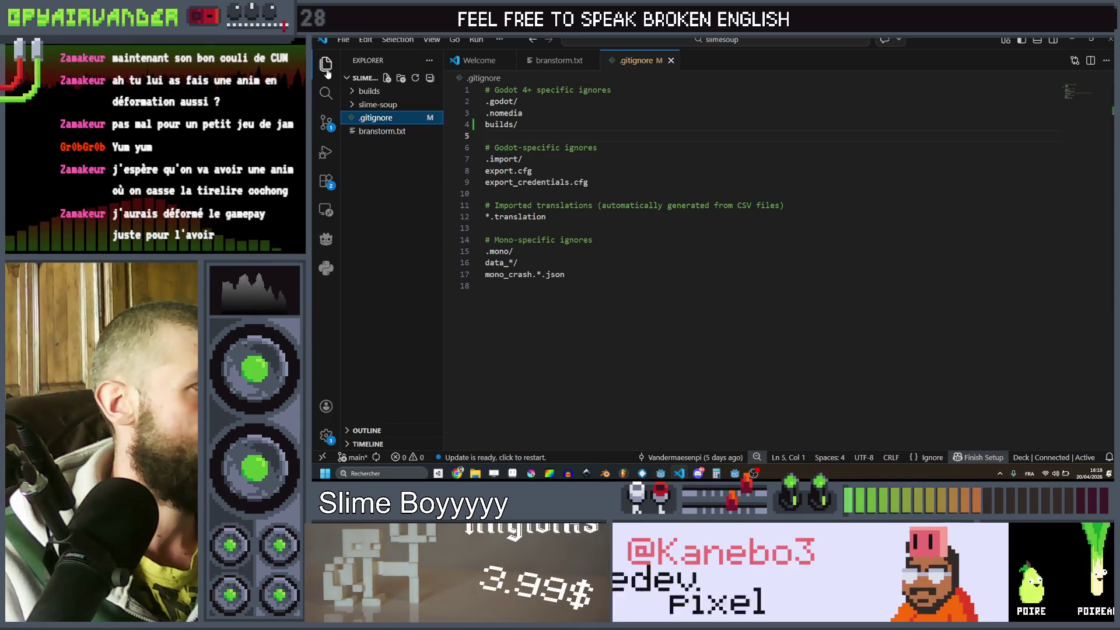
left_click(326, 123)
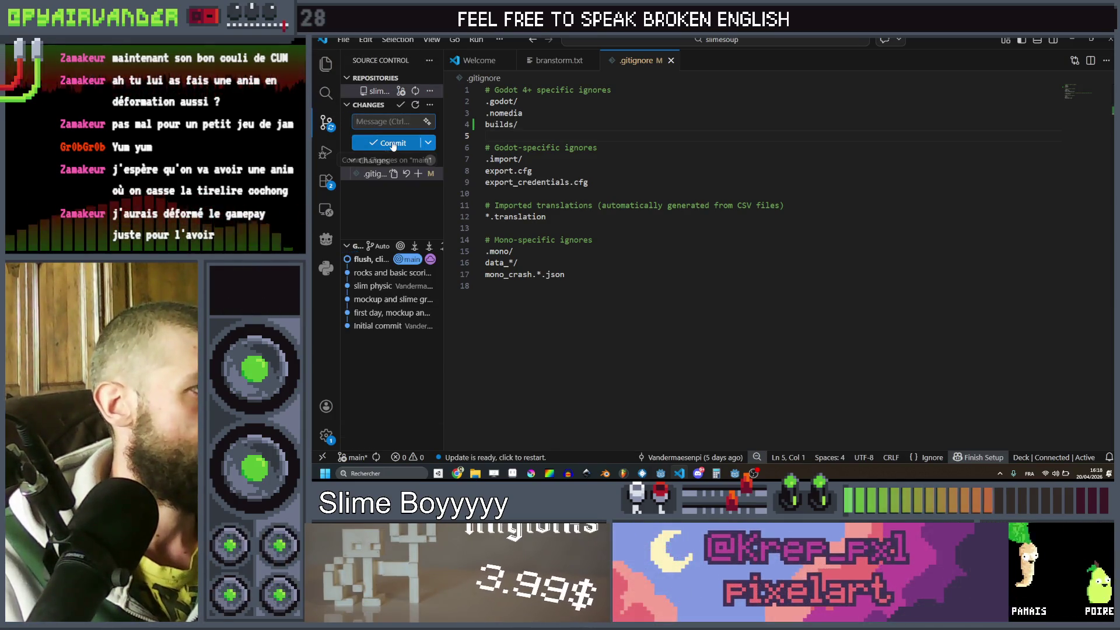
left_click(393, 144)
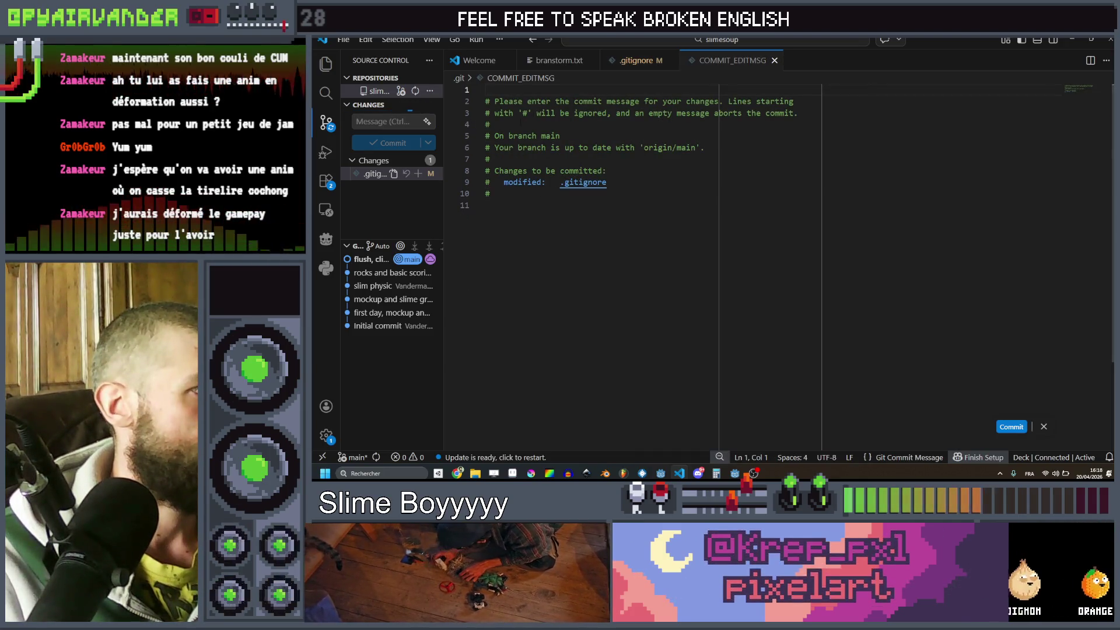
type("gi")
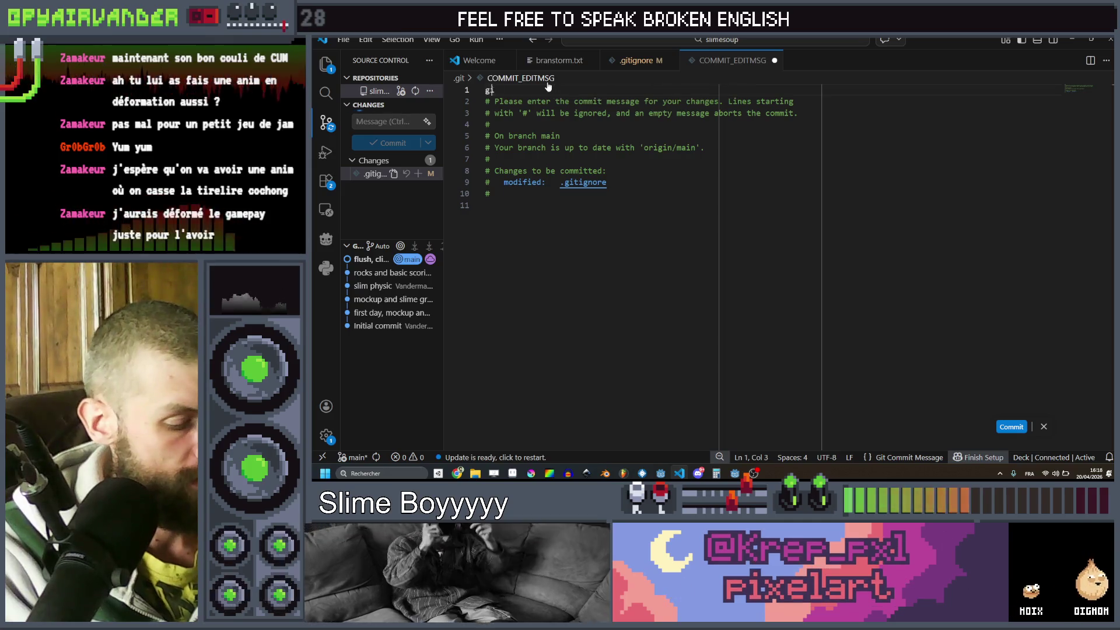
type("t igner")
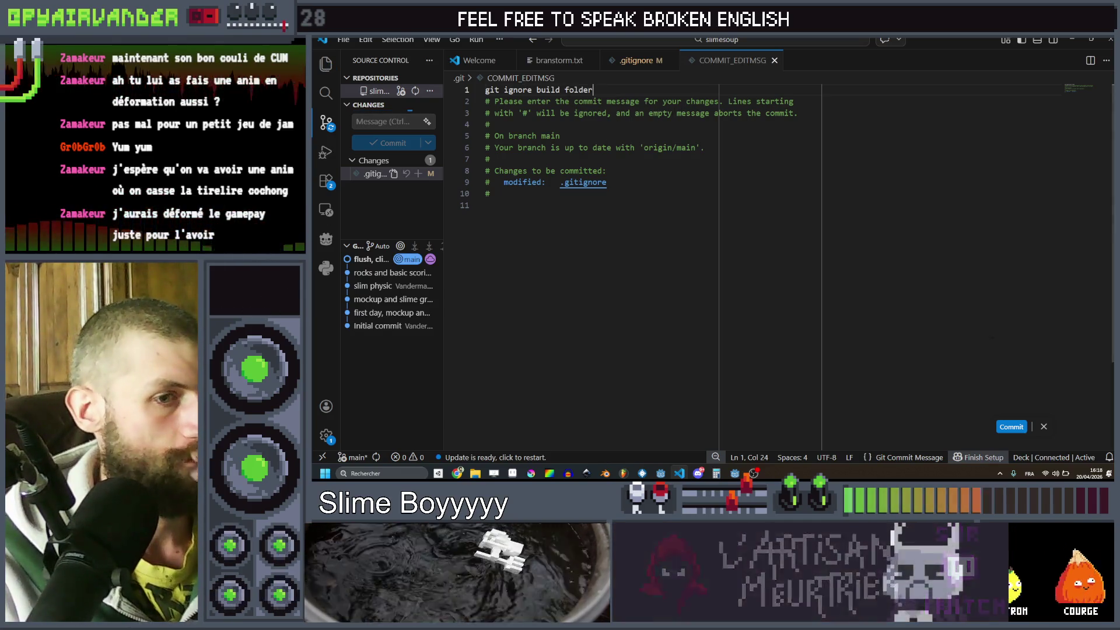
left_click(1012, 429)
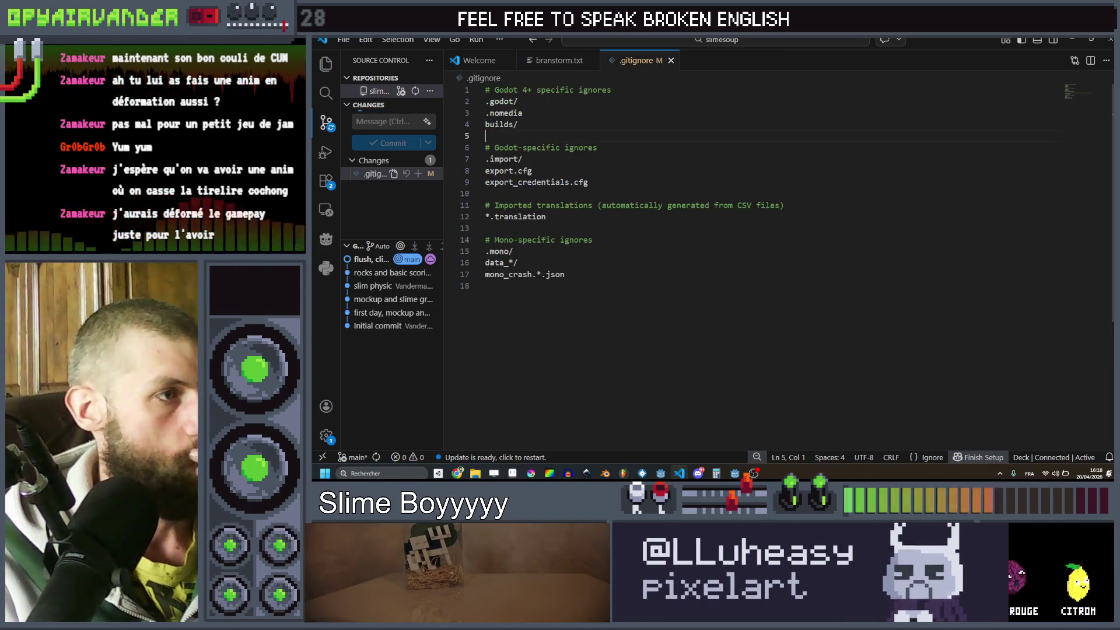
- Sync the commit to origin/main and bring up the builds folder window
left_click(391, 143)
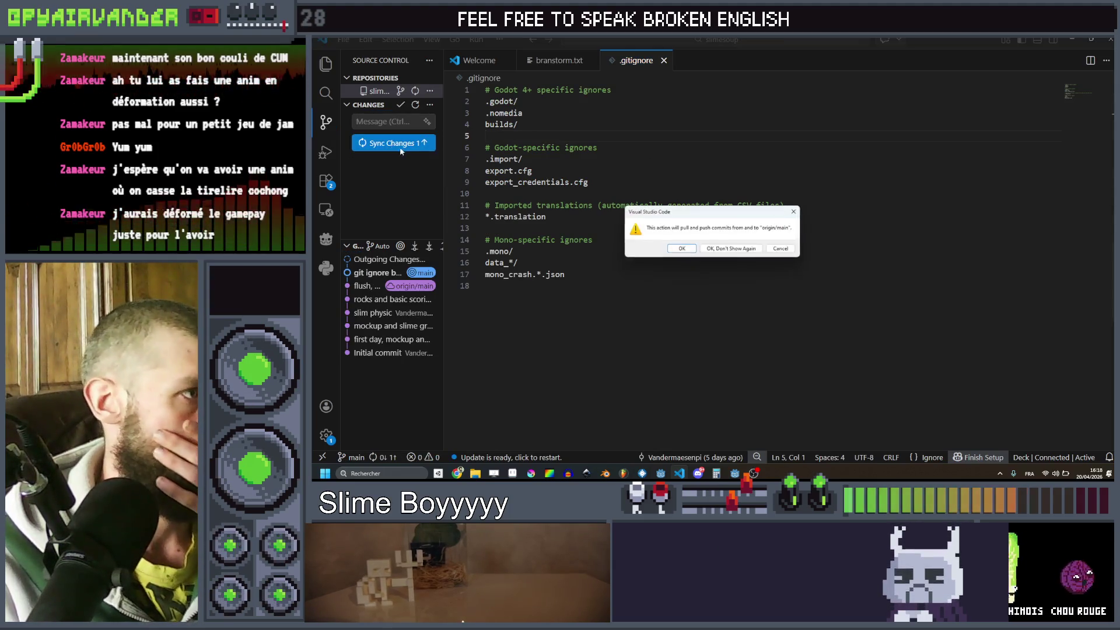
left_click(681, 249)
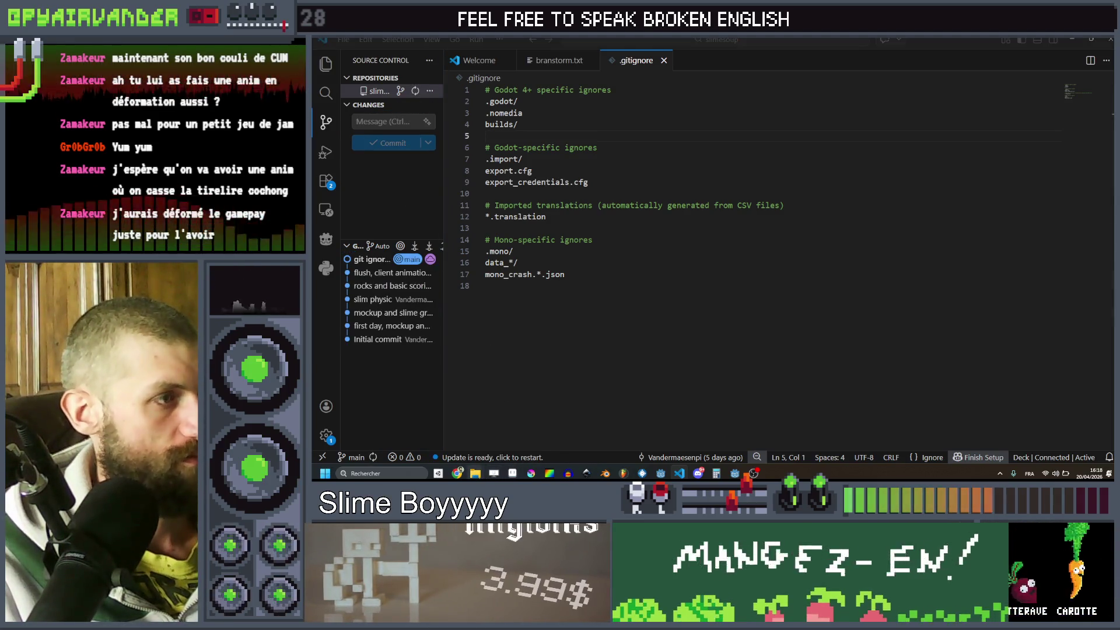
mouse_move(474, 472)
left_click(534, 428)
- Delete both build files from the slimesoup builds folder and return to VS Code
left_click_drag(583, 192, 388, 96)
key("Delete")
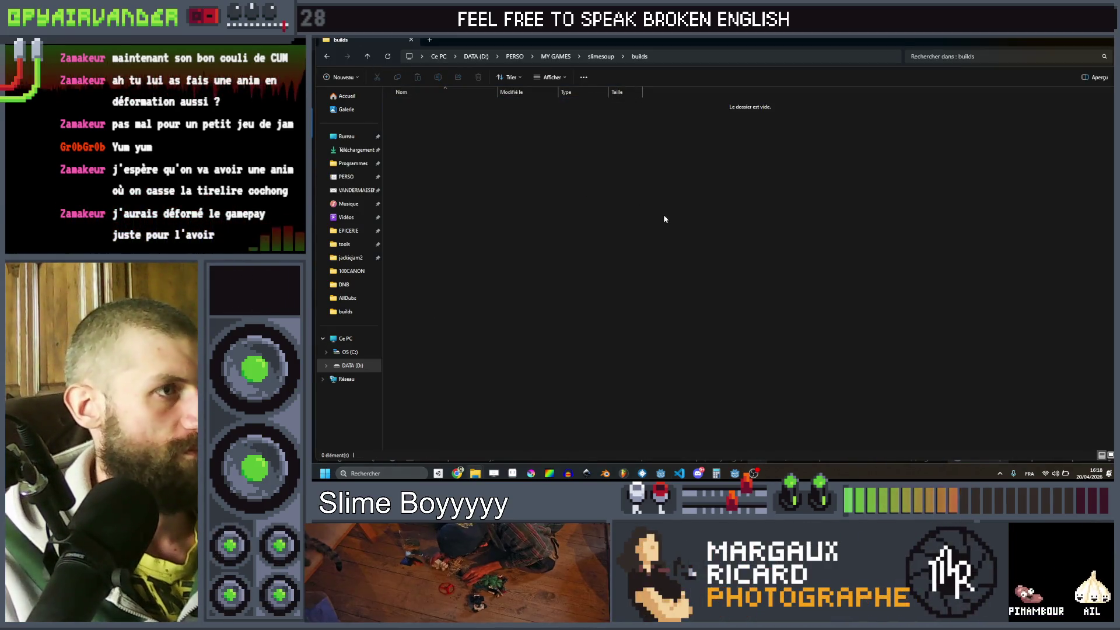
key("alt+Tab")
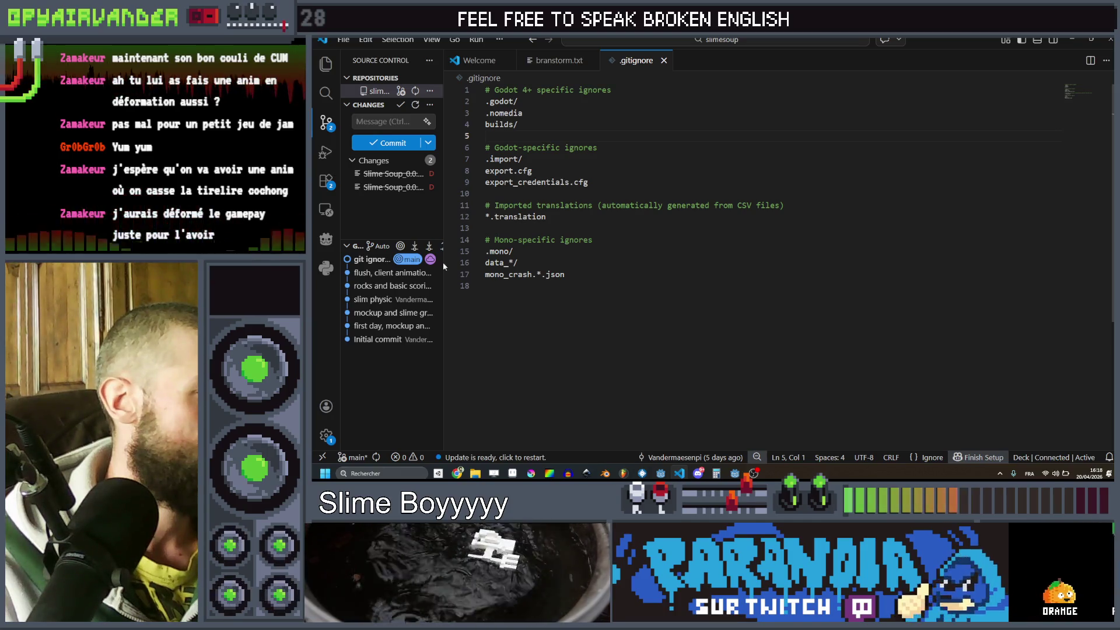
- Search the web for 'git ignore syntax' and open the git-scm gitignore documentation
key("alt+Tab")
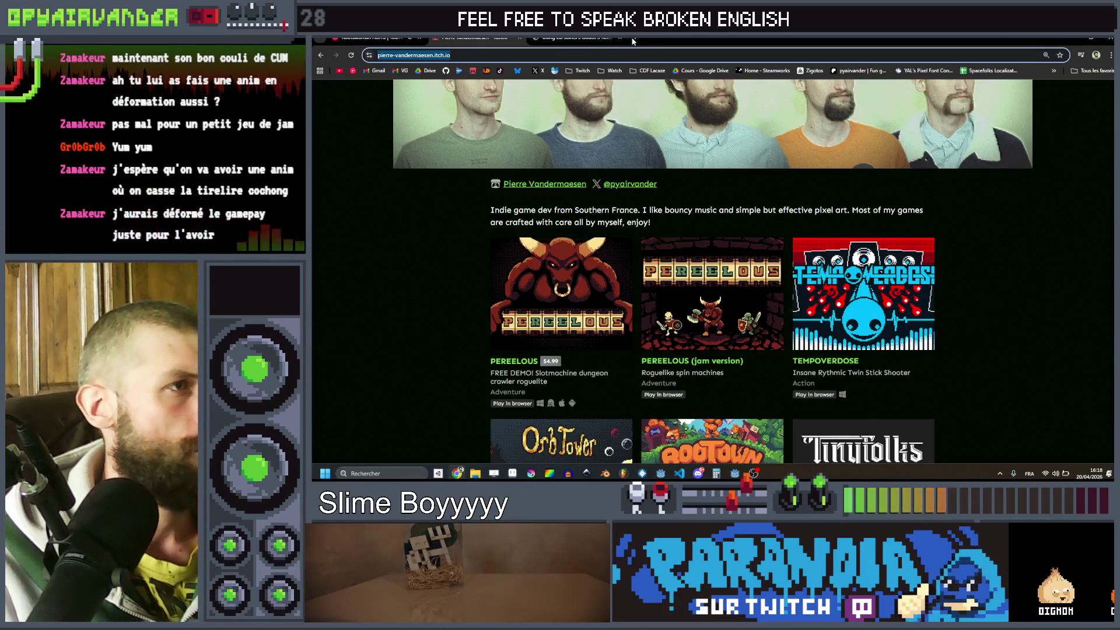
left_click(633, 39)
type("git igner")
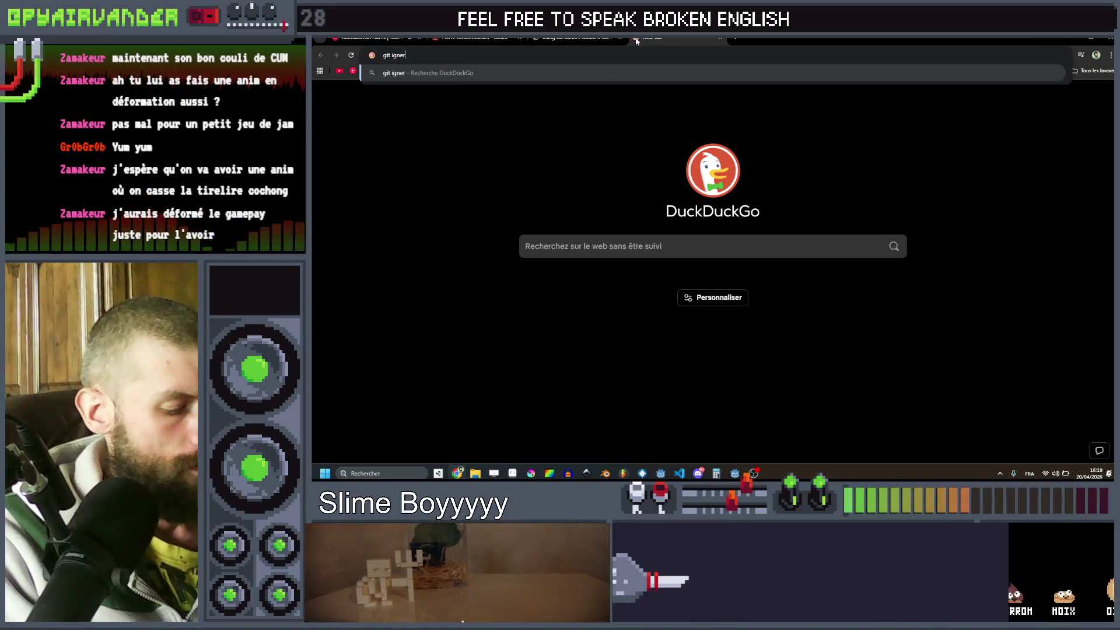
key("BackSpace")
key("BackSpace")
type("ore")
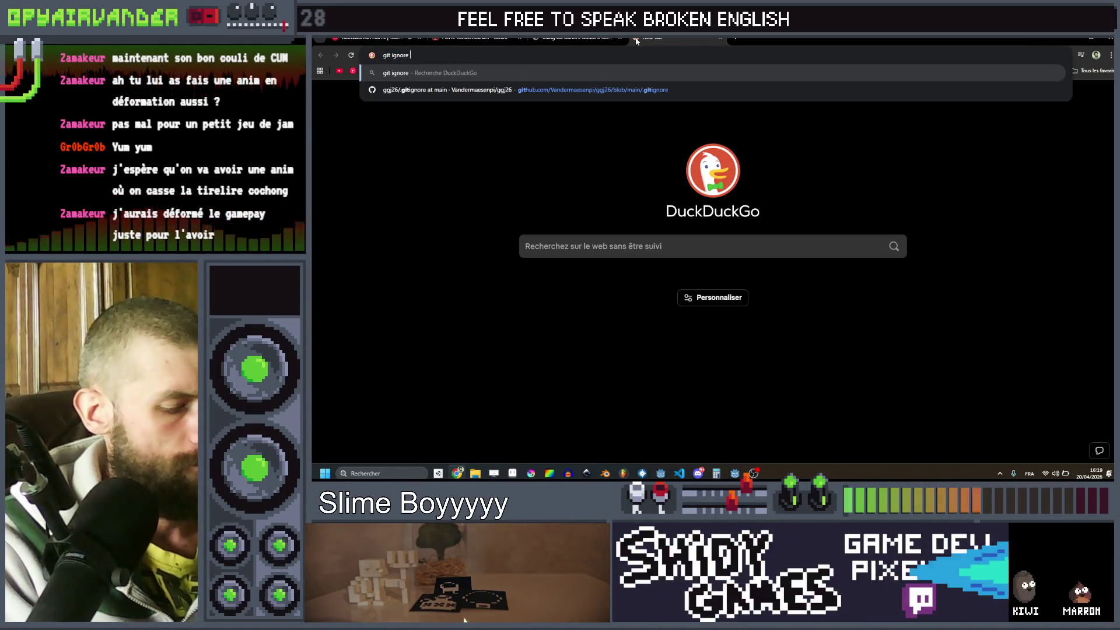
type("+syntax")
key("Return")
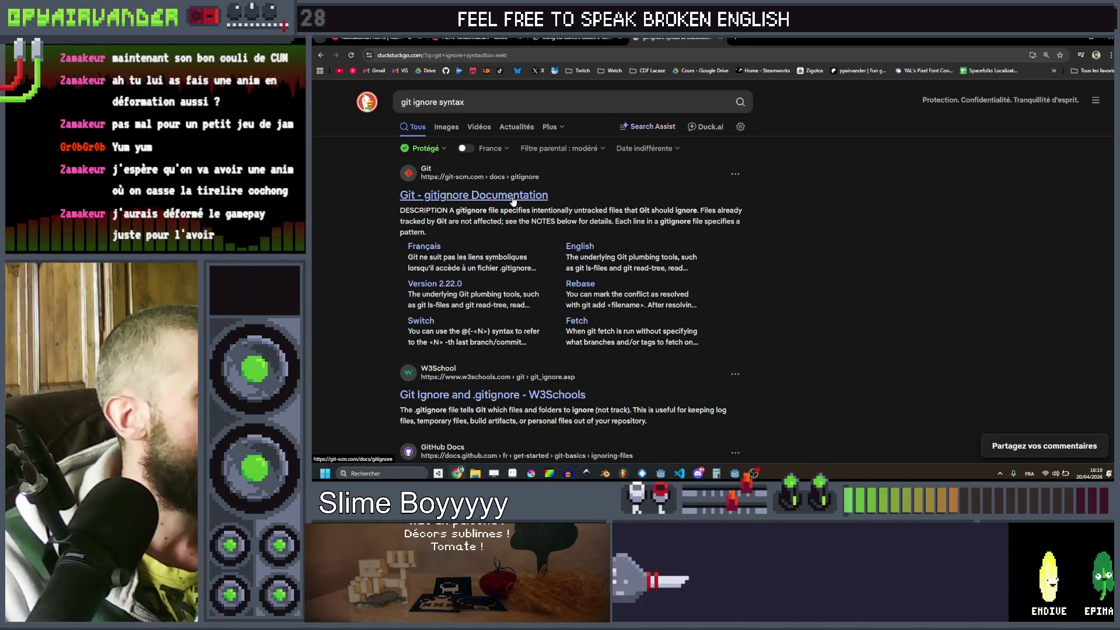
left_click(512, 200)
- Read through the gitignore Pattern Format rules, highlighting the slash separator rule
scroll(937, 191, "down", 1)
scroll(939, 195, "down", 5)
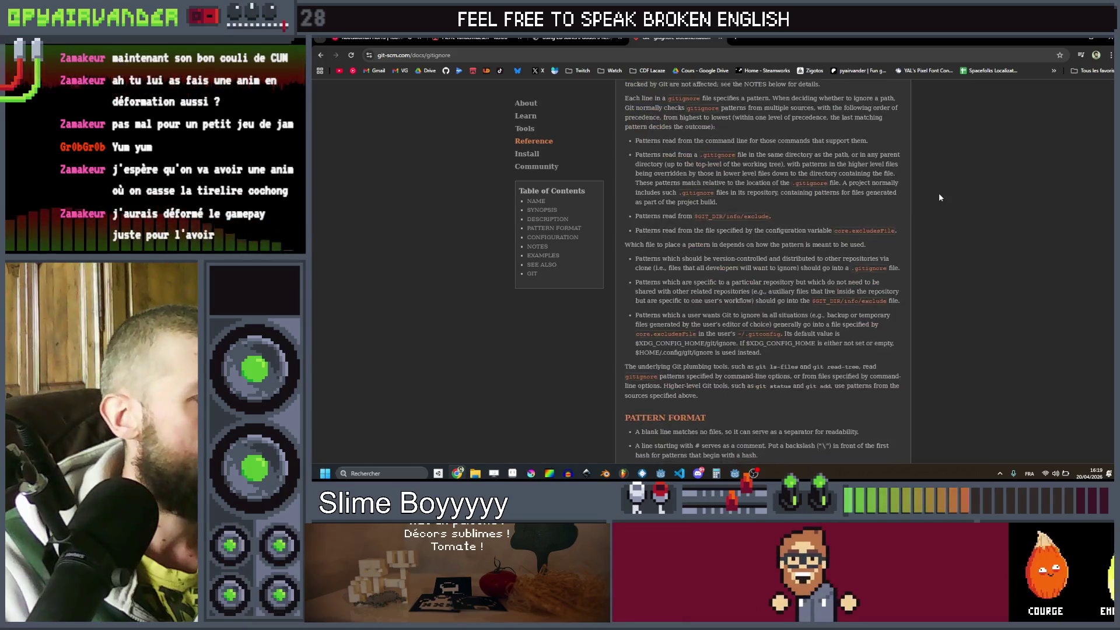
scroll(940, 198, "down", 1)
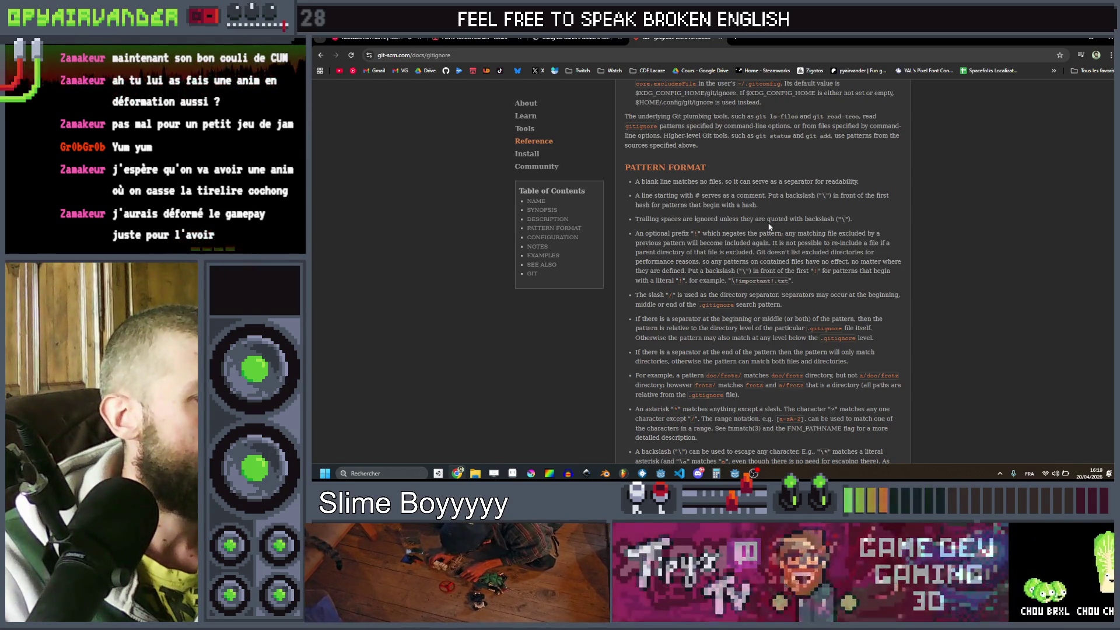
scroll(769, 226, "down", 1)
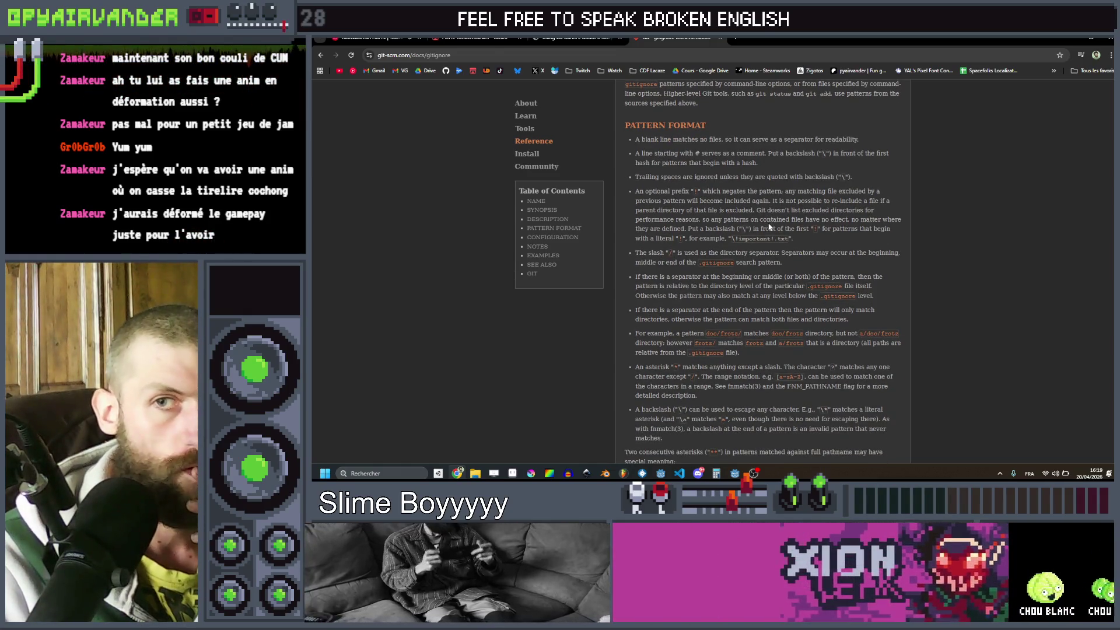
scroll(768, 227, "down", 1)
scroll(768, 223, "down", 1)
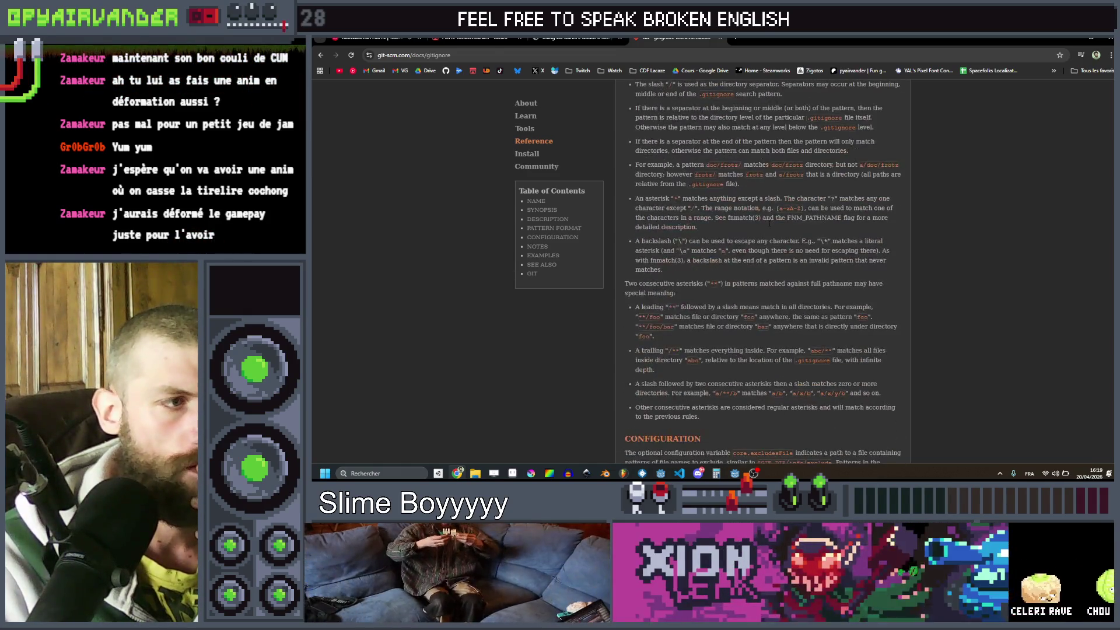
scroll(768, 222, "up", 5)
scroll(769, 227, "down", 5)
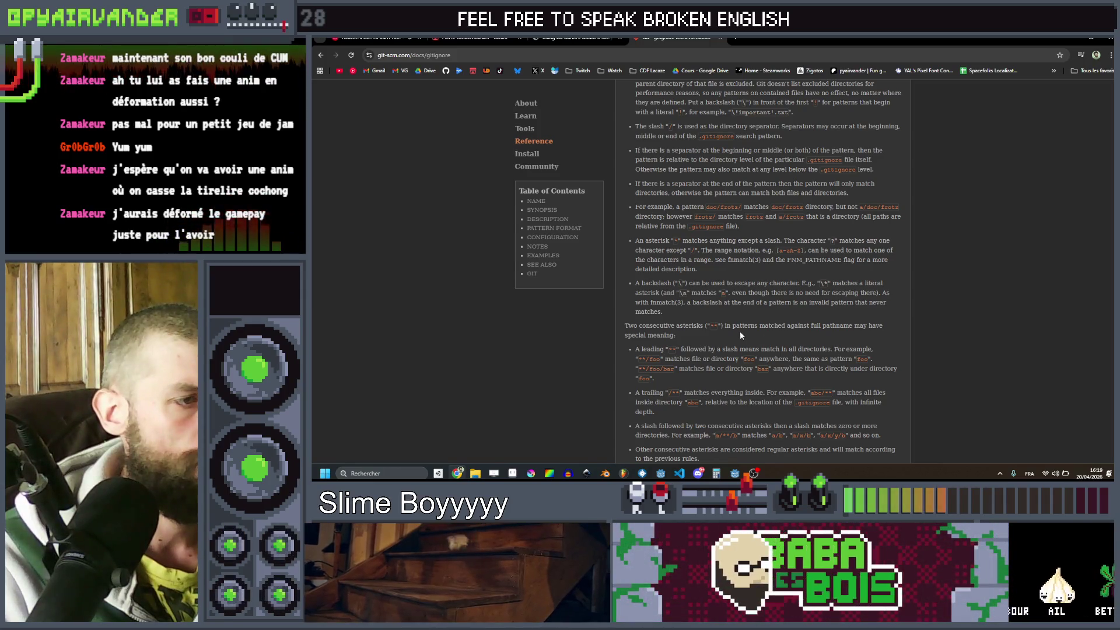
scroll(726, 330, "down", 1)
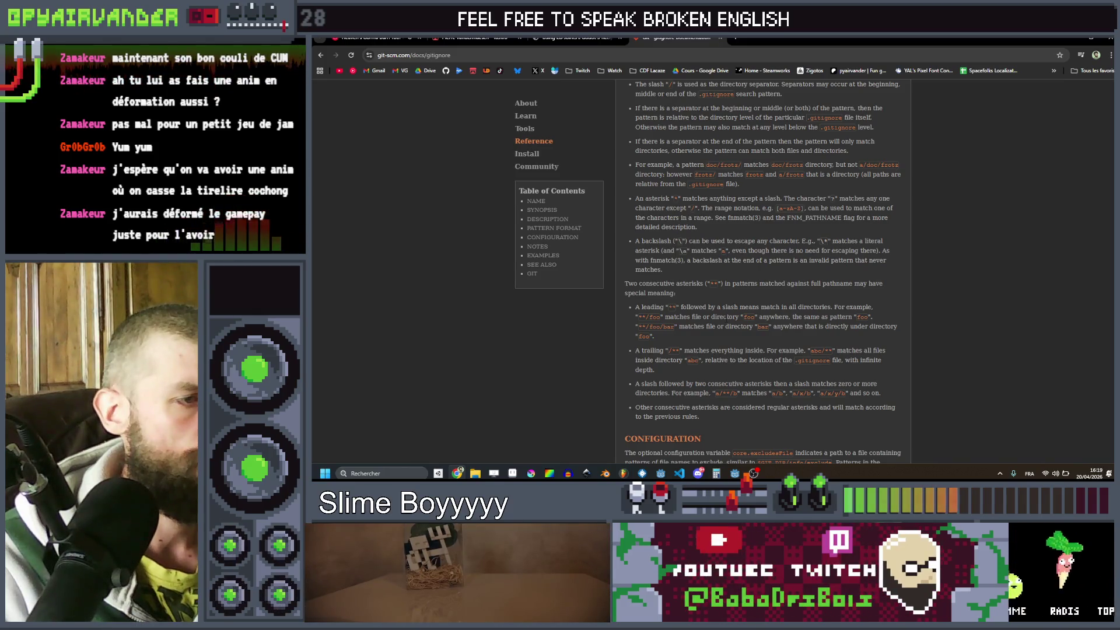
scroll(722, 338, "up", 10)
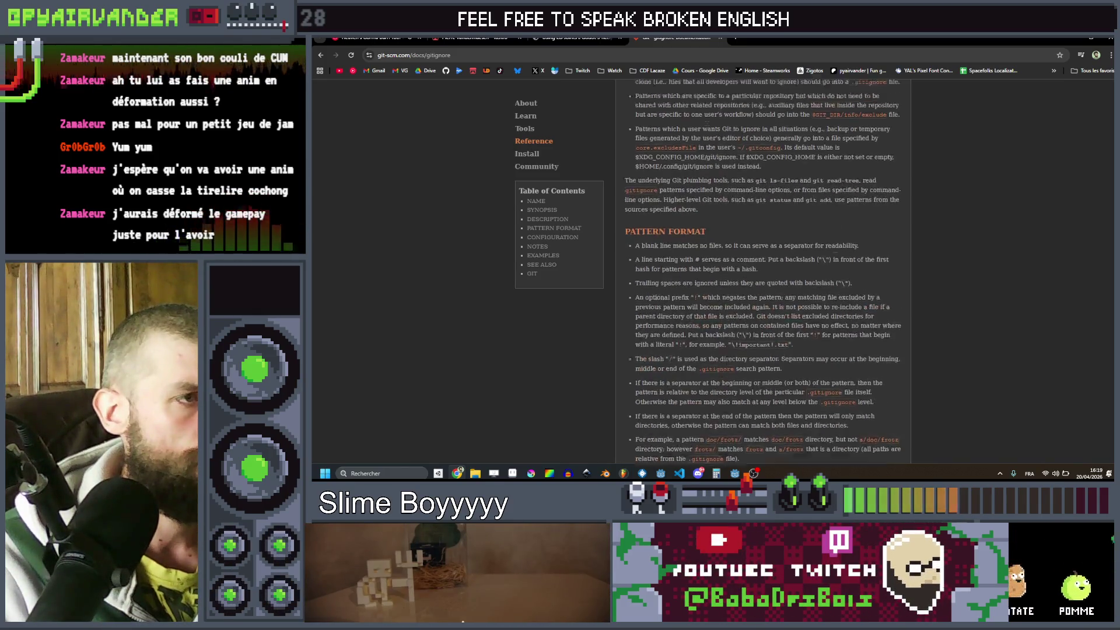
scroll(691, 222, "up", 2)
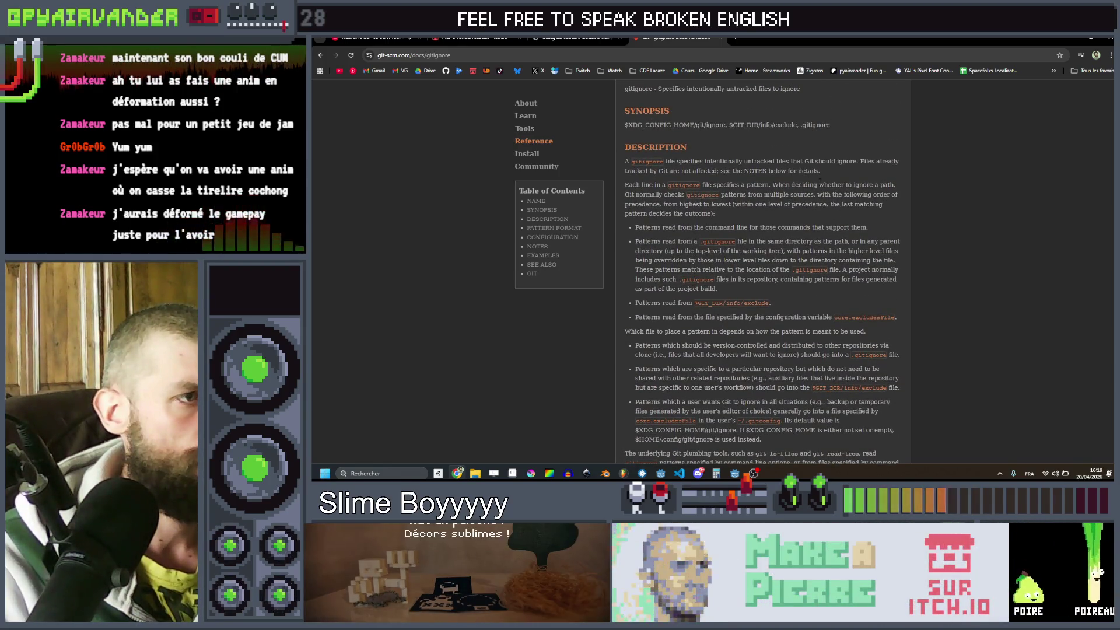
scroll(778, 209, "down", 2)
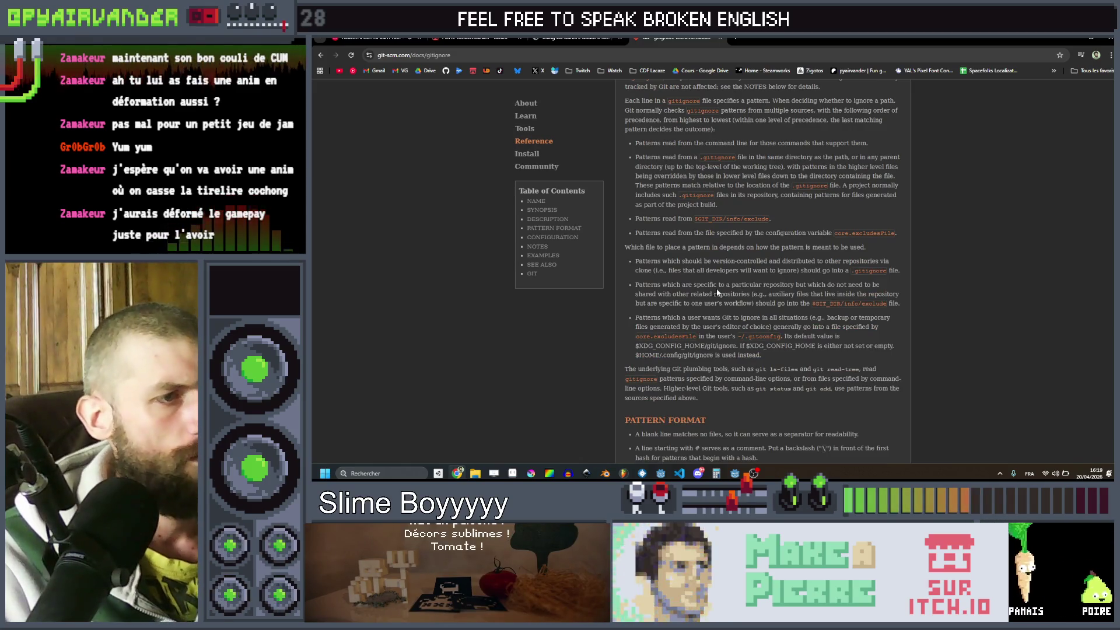
scroll(714, 289, "down", 4)
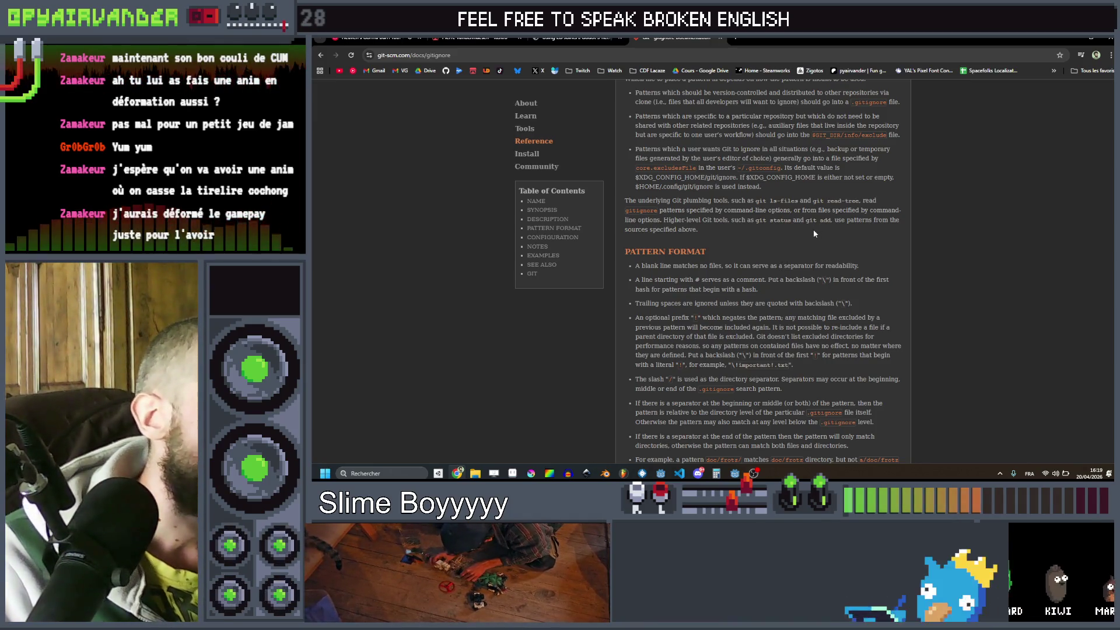
scroll(813, 230, "down", 1)
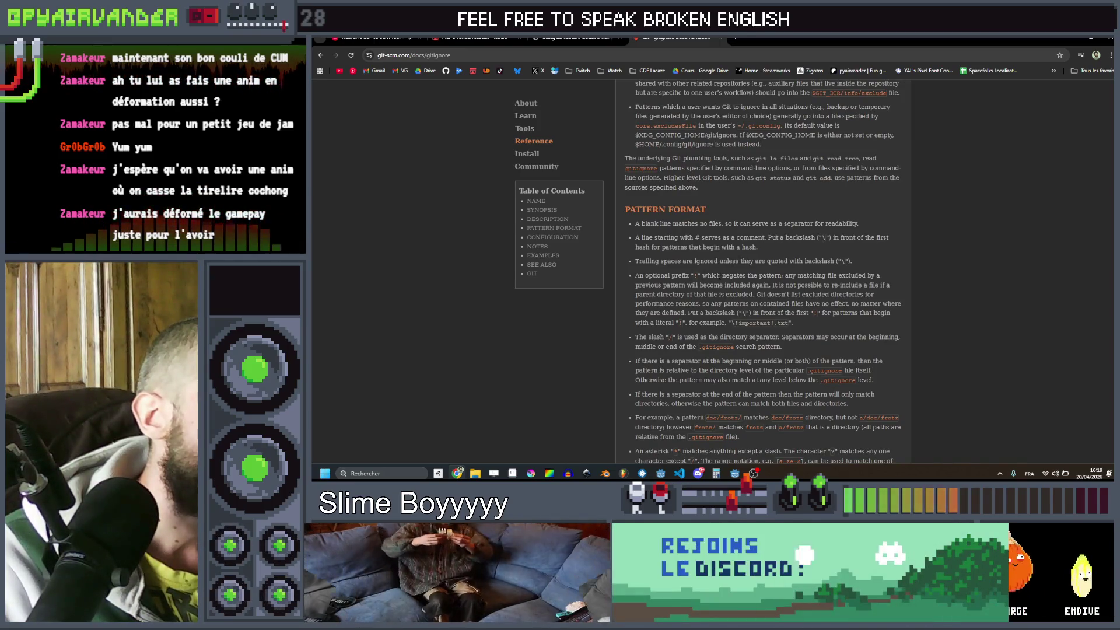
scroll(720, 280, "down", 1)
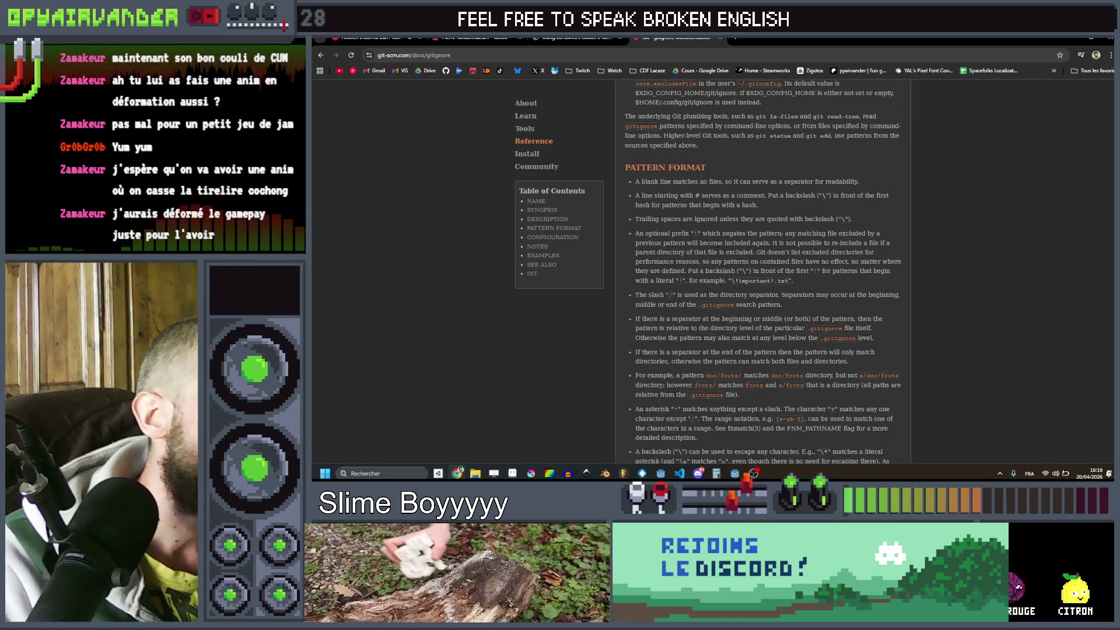
scroll(717, 248, "down", 1)
left_click_drag(684, 253, 729, 252)
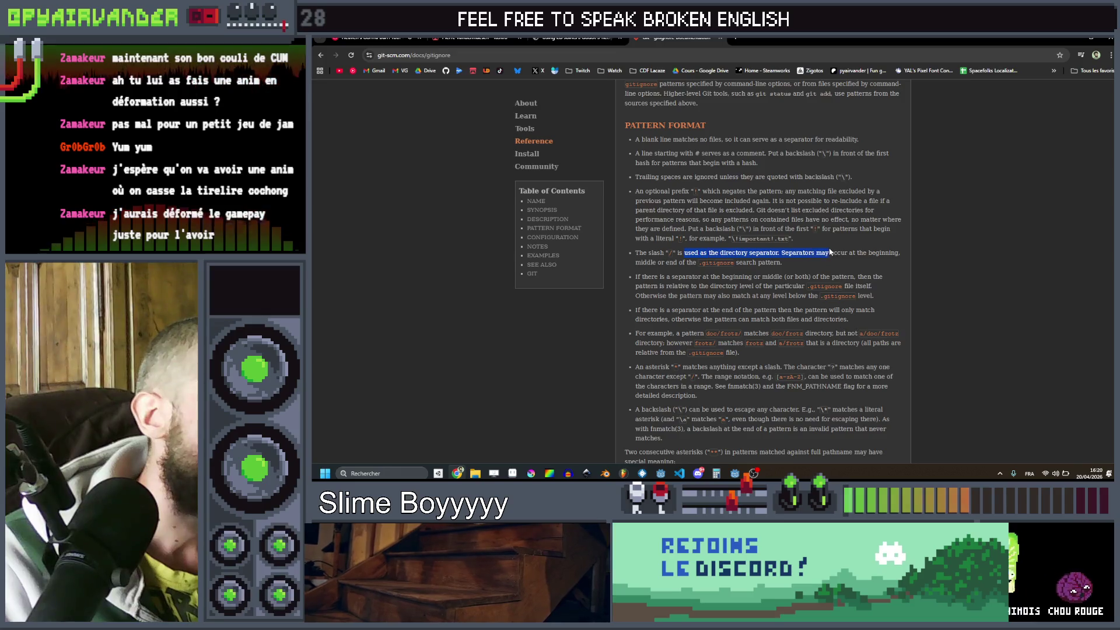
left_click_drag(822, 260, 646, 262)
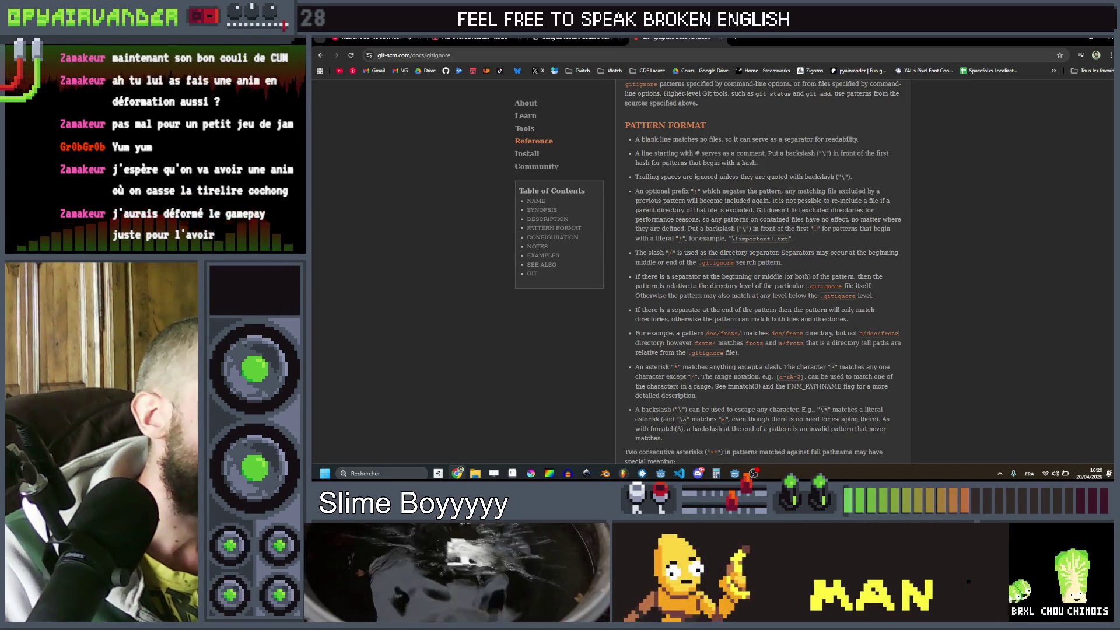
left_click(827, 263)
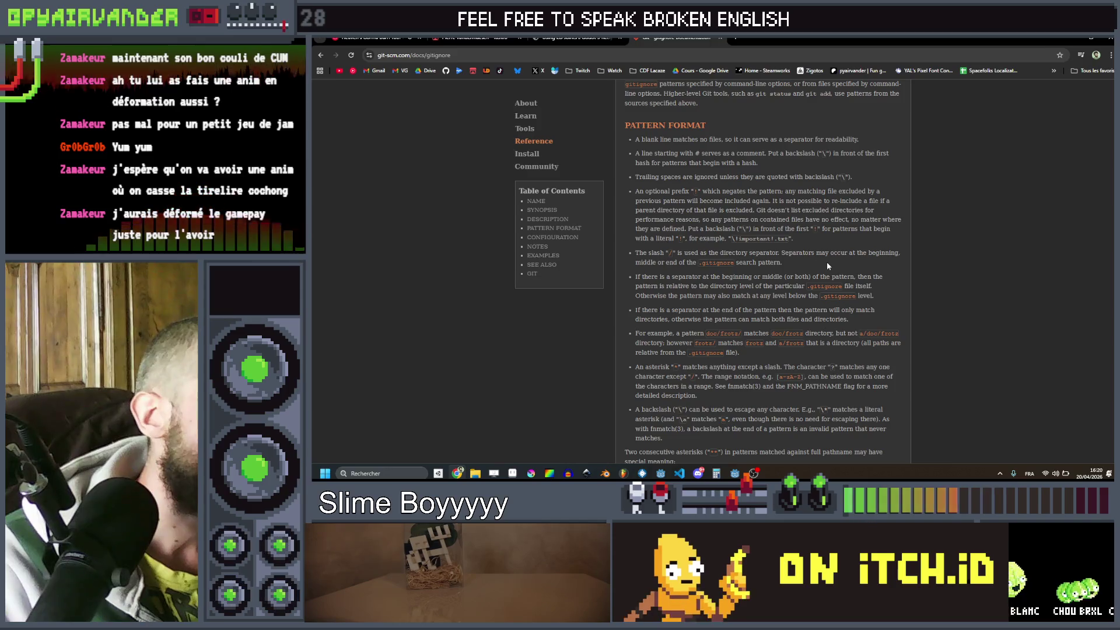
- Scroll down to the gitignore Examples section, then minimize Chrome
scroll(919, 142, "down", 1)
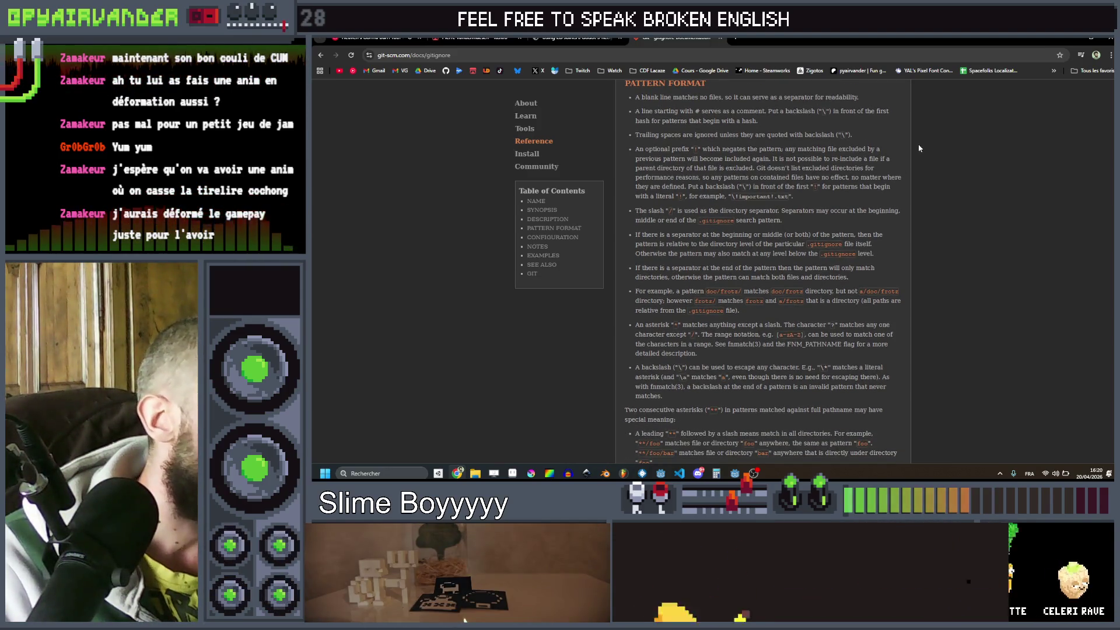
scroll(919, 148, "down", 1)
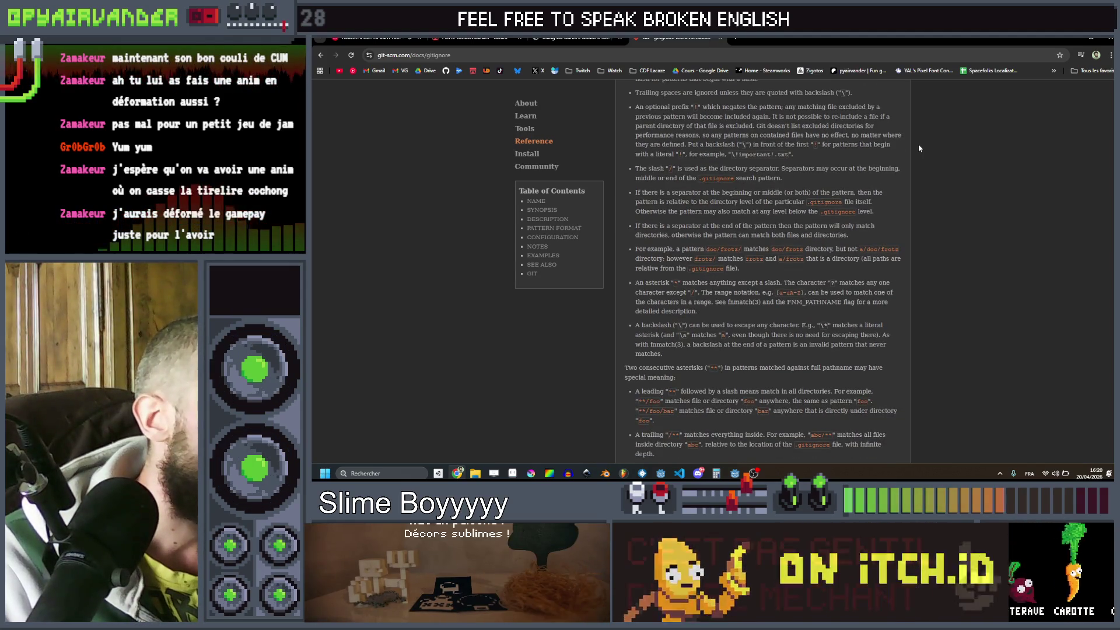
scroll(918, 150, "down", 1)
scroll(917, 150, "down", 2)
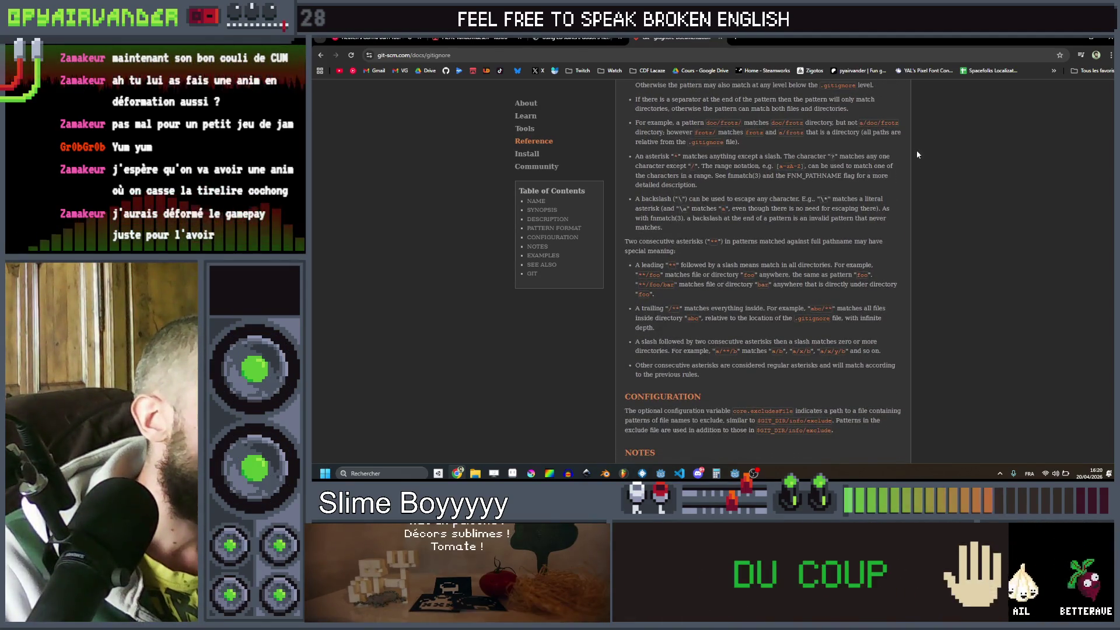
scroll(916, 153, "down", 1)
scroll(917, 153, "down", 3)
scroll(916, 153, "down", 1)
scroll(917, 154, "down", 3)
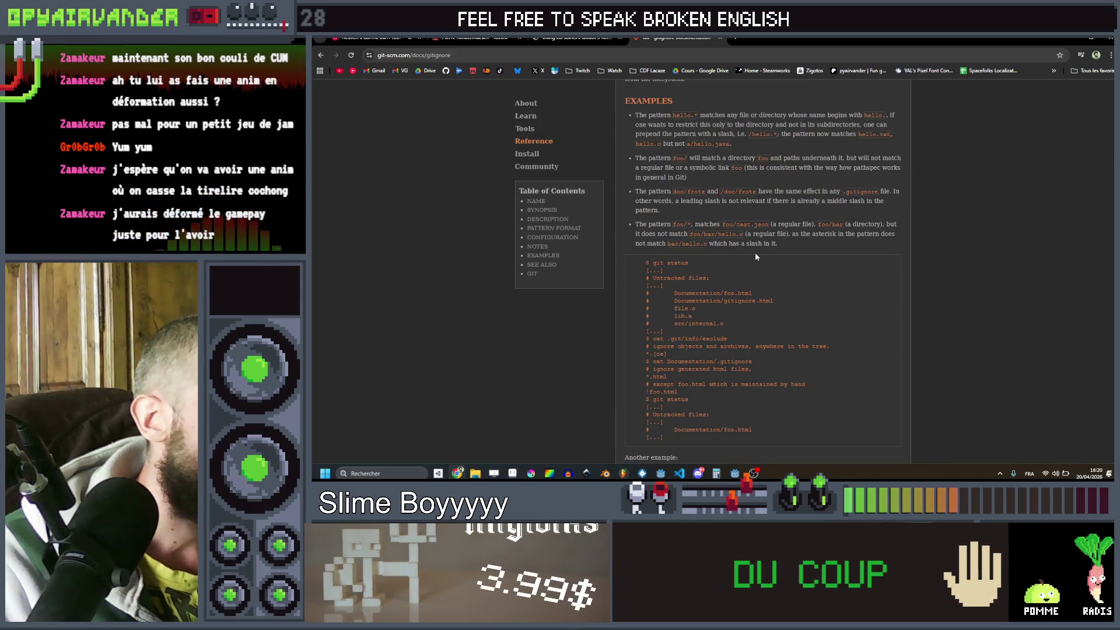
scroll(755, 252, "down", 1)
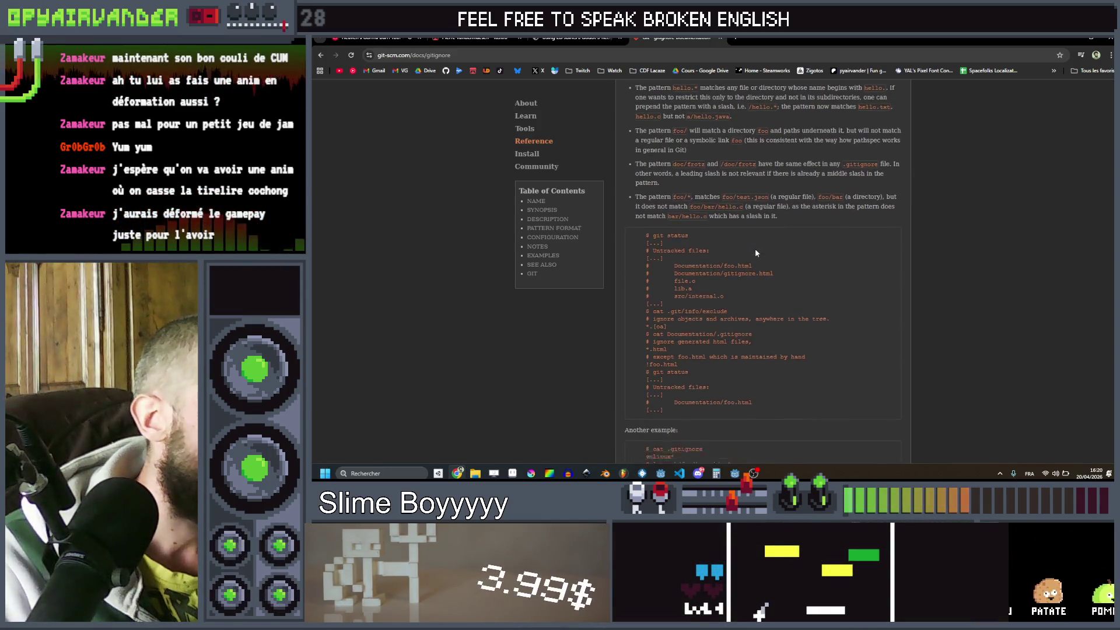
scroll(754, 251, "down", 2)
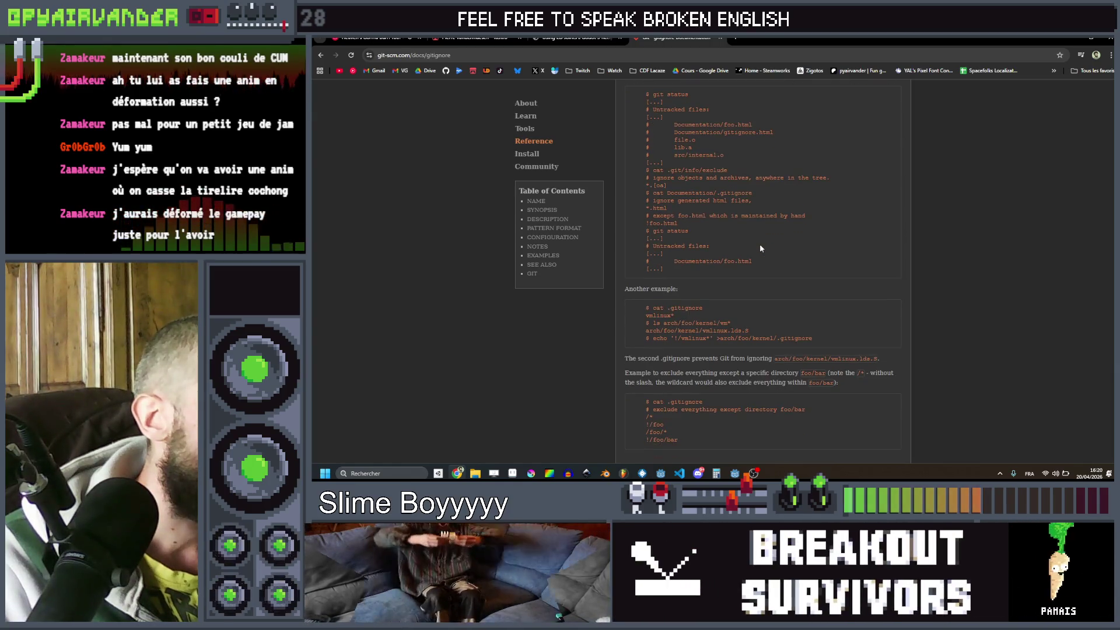
scroll(760, 248, "down", 2)
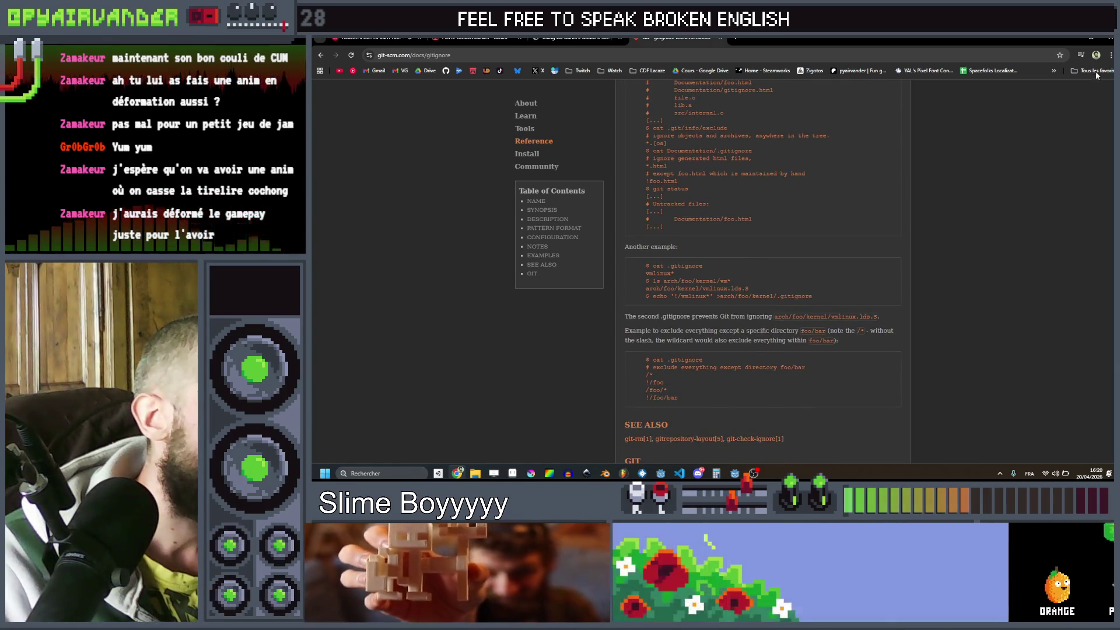
left_click(1074, 39)
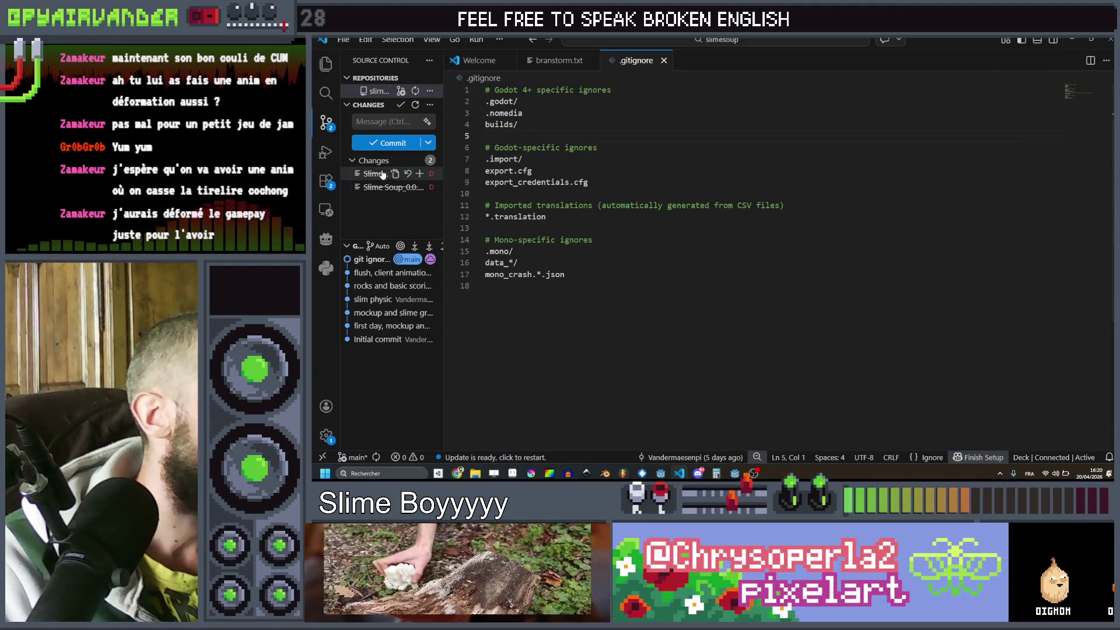
- Widen the Source Control panel and show the changed files as a folder tree
right_click(375, 174)
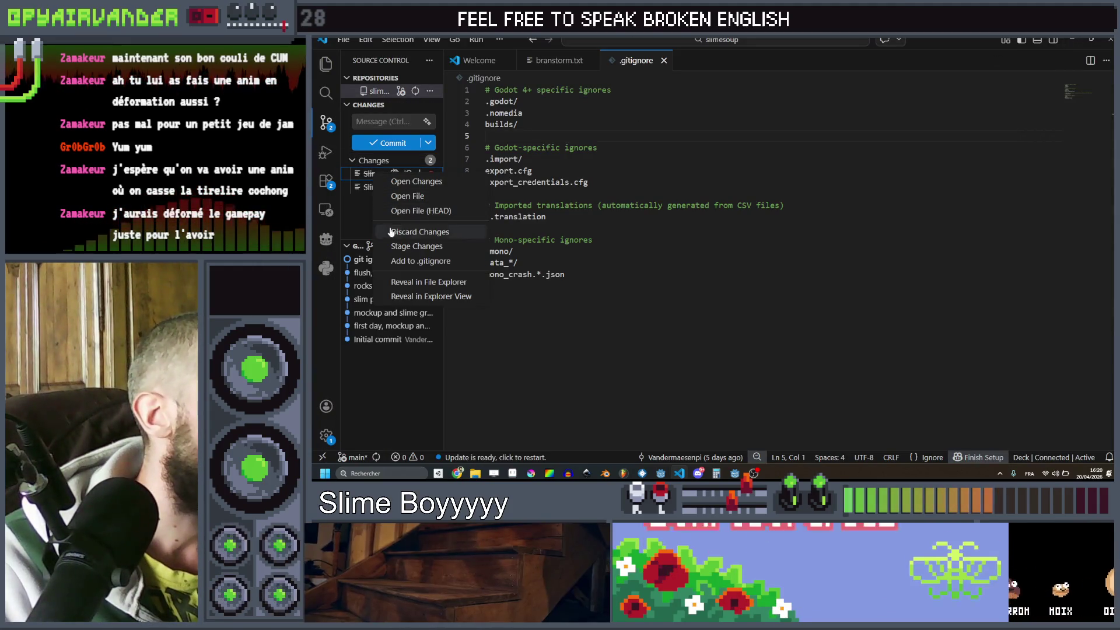
left_click(354, 204)
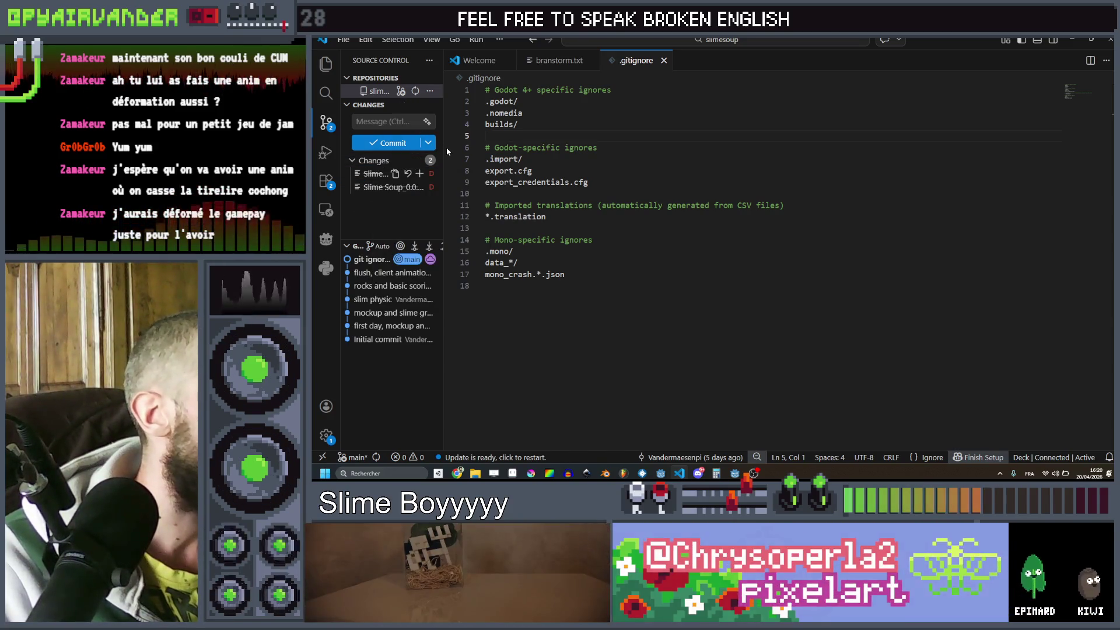
left_click_drag(445, 147, 563, 147)
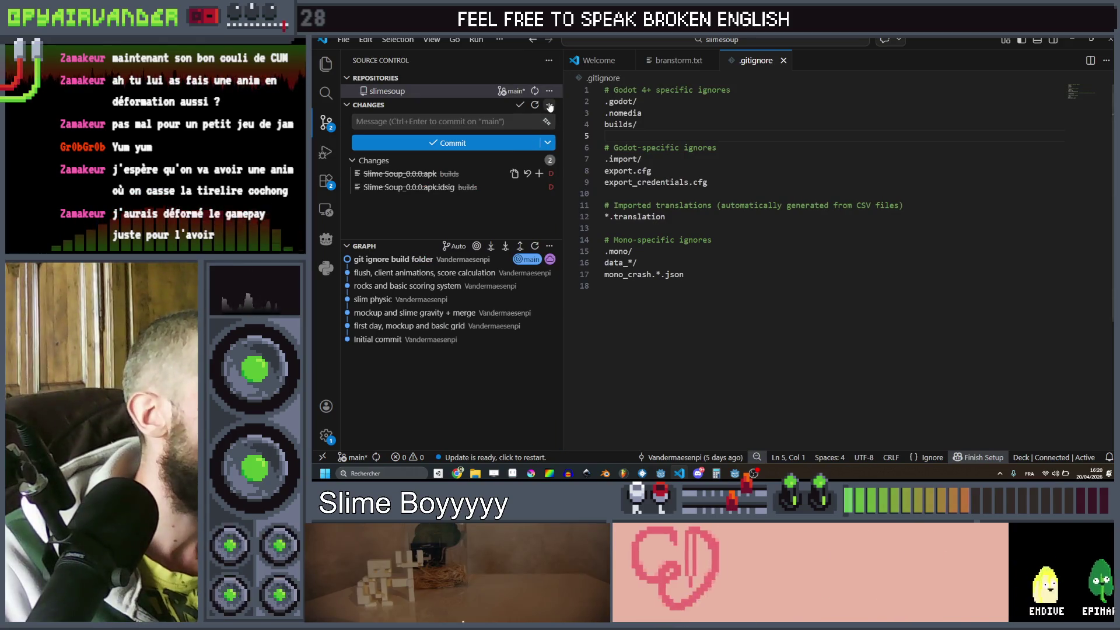
left_click(549, 105)
left_click(580, 120)
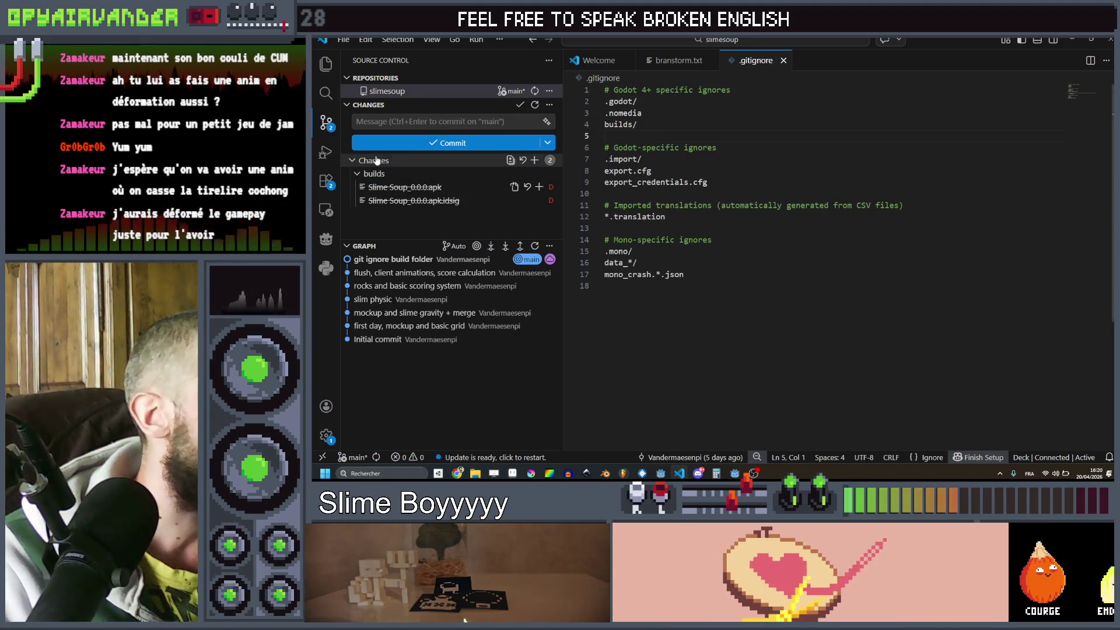
- Add the builds folder's two Slime Soup build files to .gitignore and review the entries
right_click(383, 174)
left_click(431, 211)
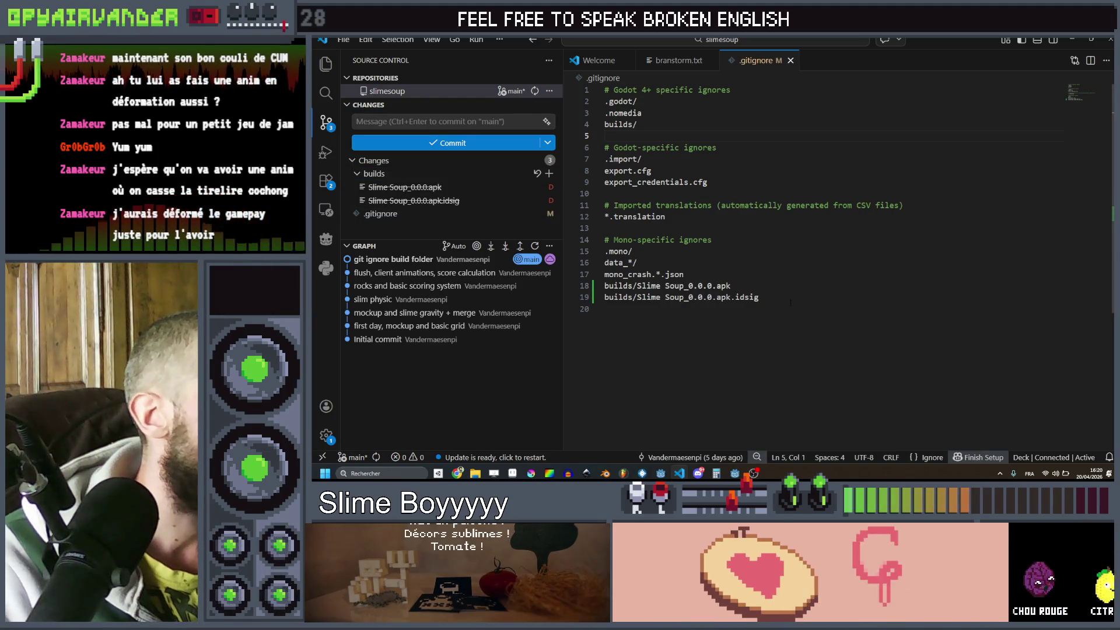
left_click_drag(789, 300, 638, 285)
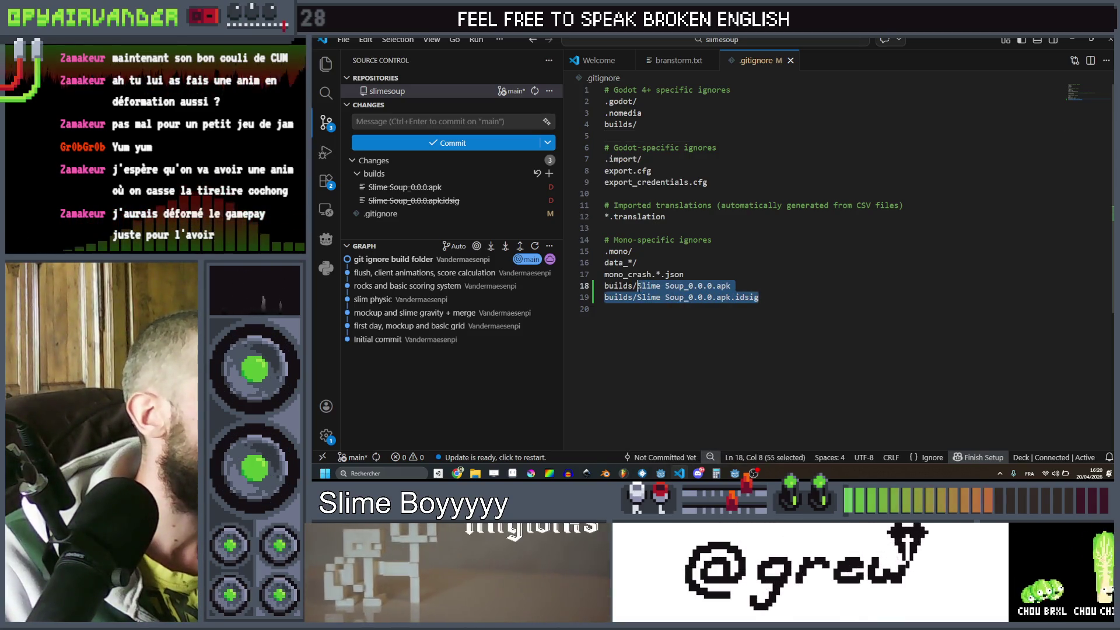
left_click(760, 281)
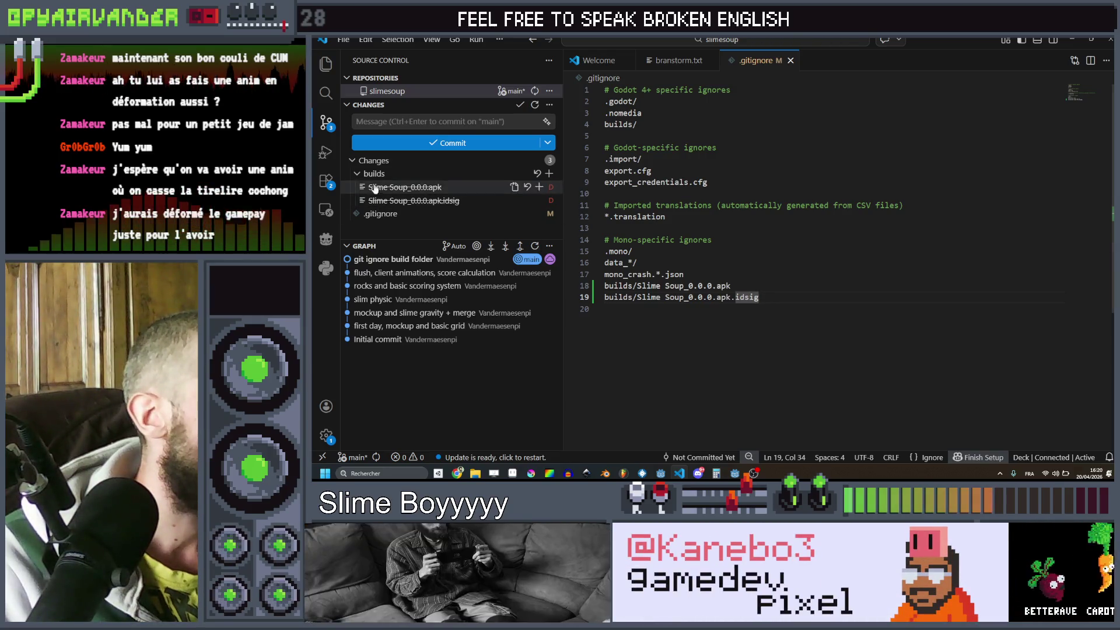
left_click(323, 68)
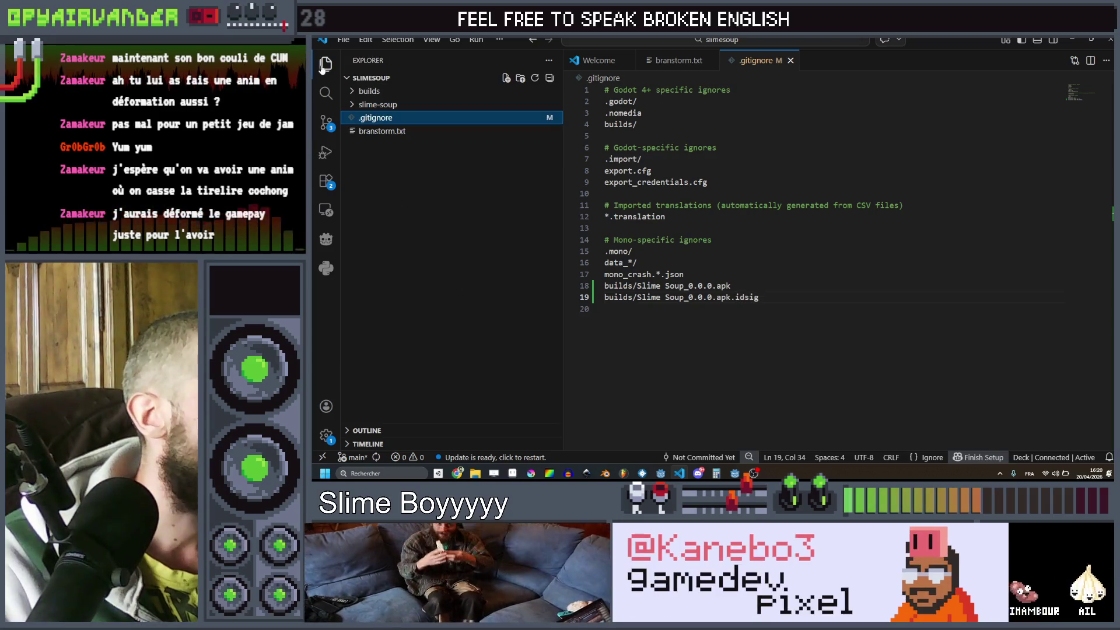
- Delete .gitignore lines 18–19 so the file ends with mono_crash.*.json again
left_click(352, 105)
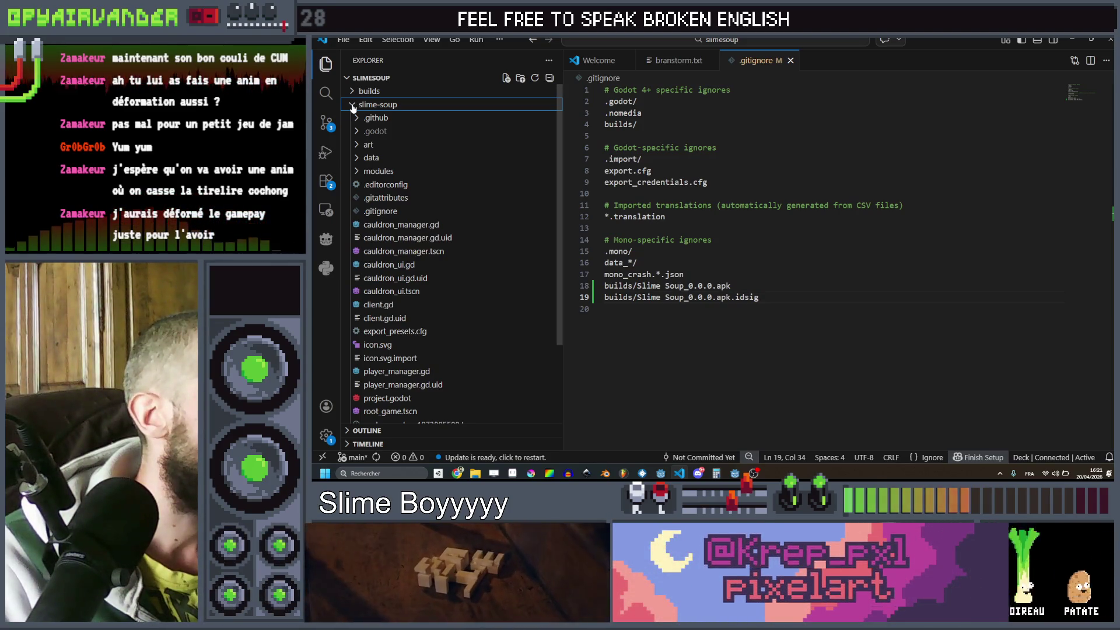
left_click(353, 106)
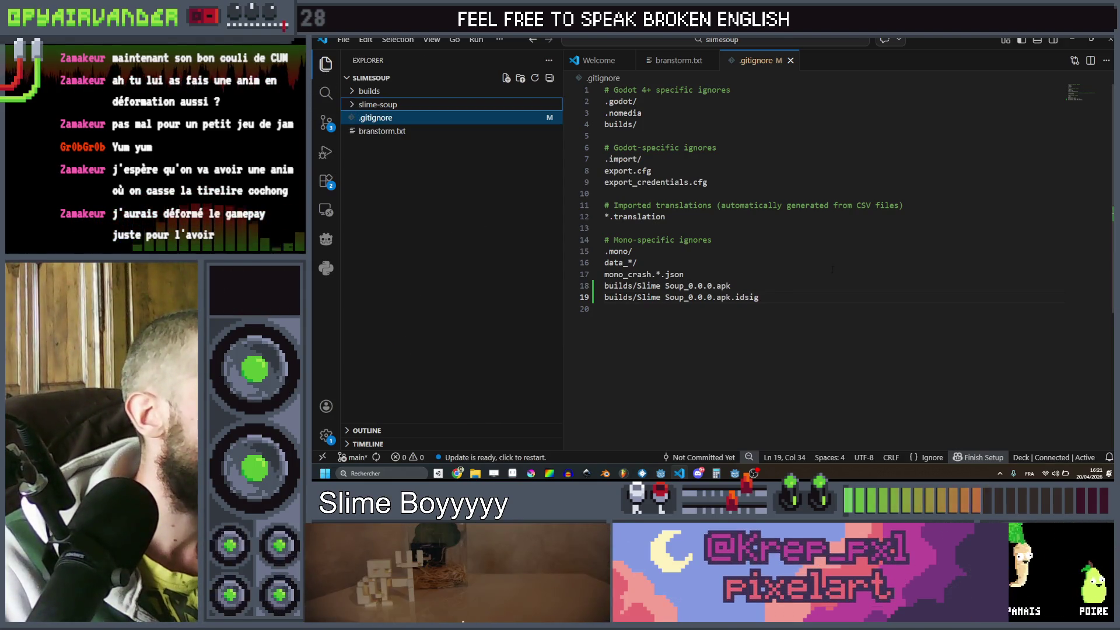
left_click(660, 274, "shift")
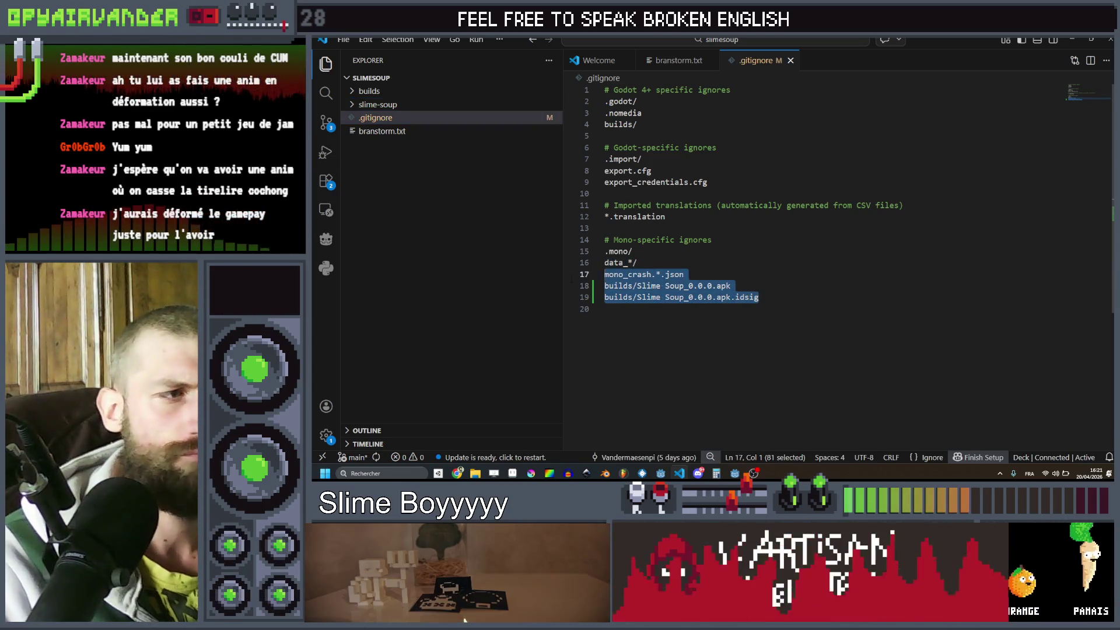
left_click(587, 286, "shift")
key("Delete")
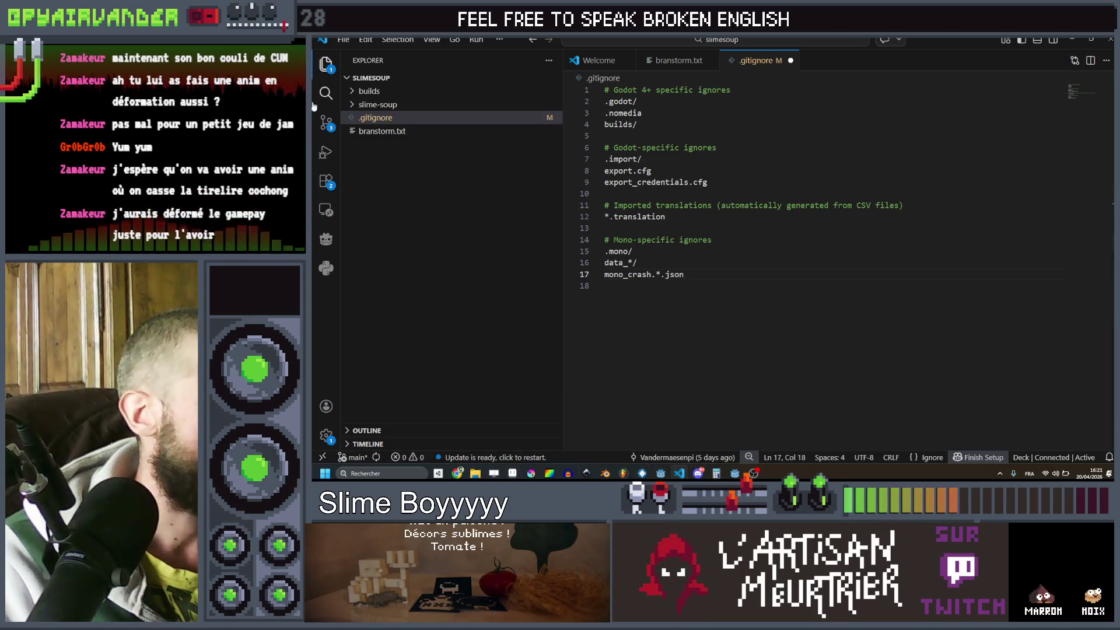
left_click(321, 123)
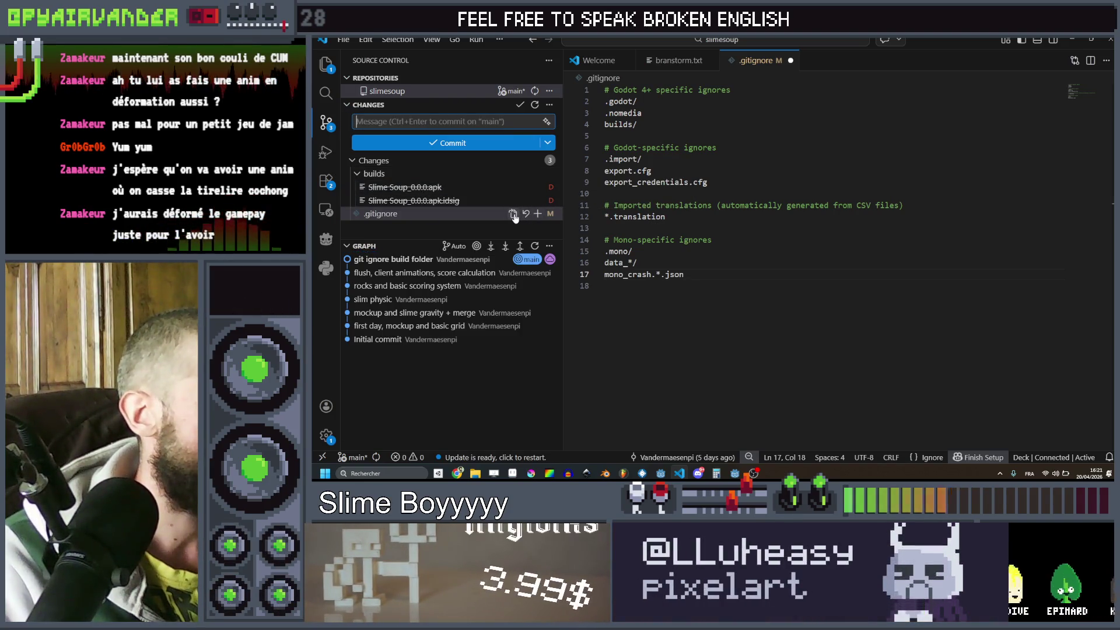
- Discard the .gitignore changes and restore the deleted Slime Soup apk build file
left_click(525, 275)
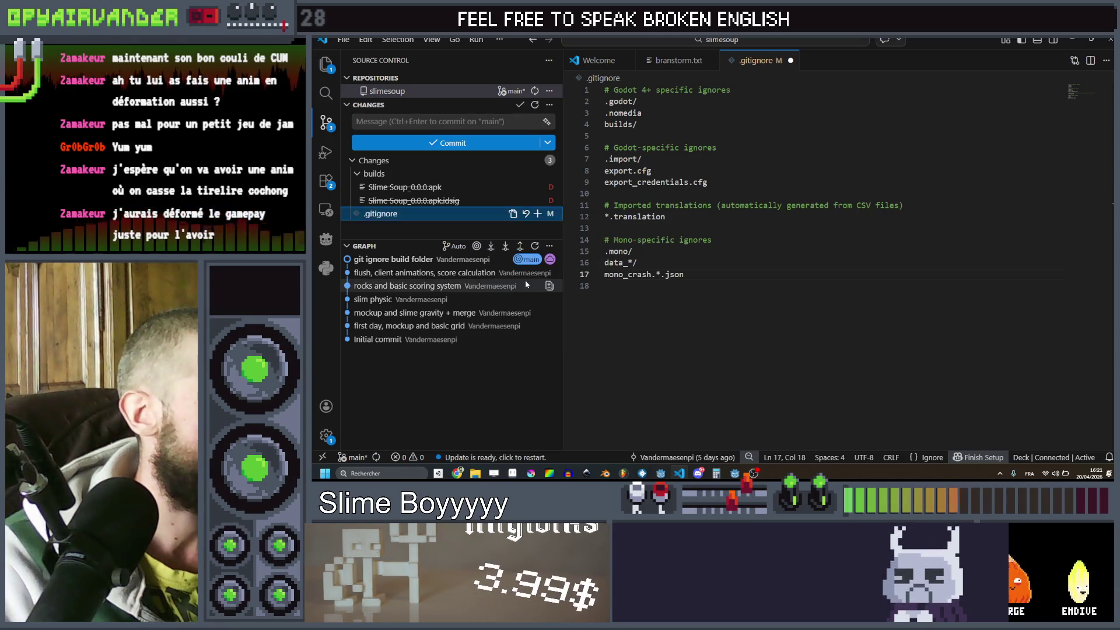
left_click(731, 248)
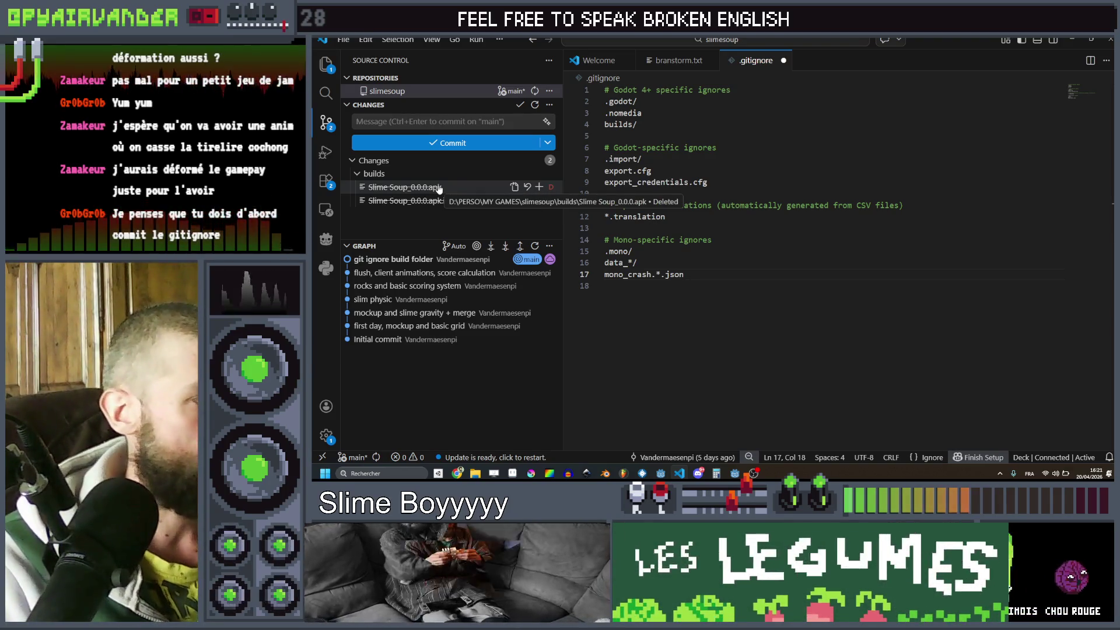
mouse_move(393, 260)
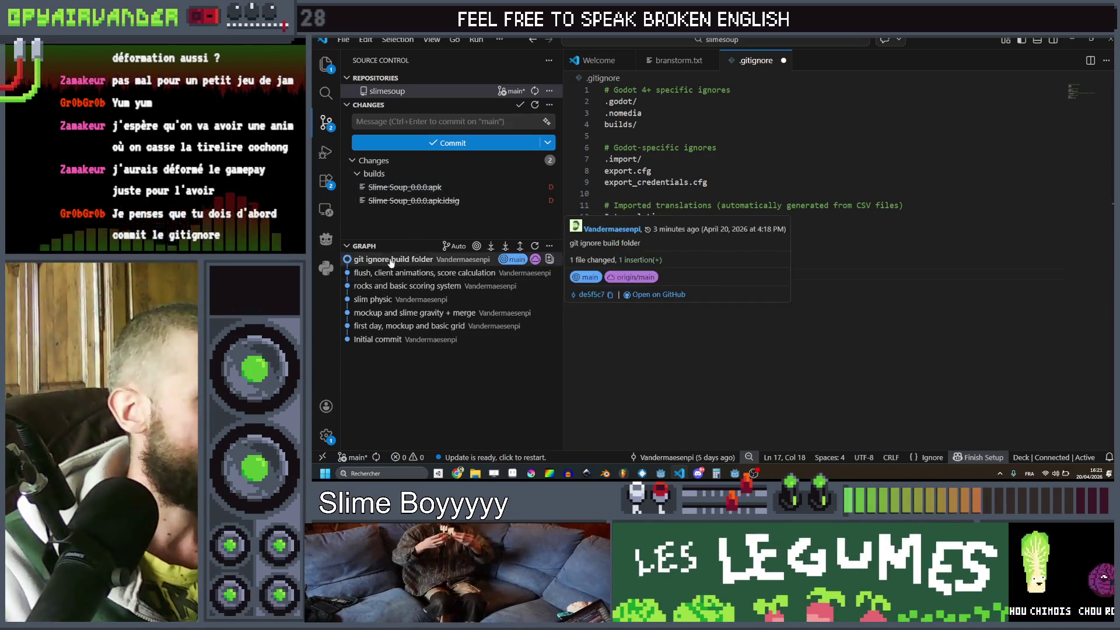
right_click(410, 189)
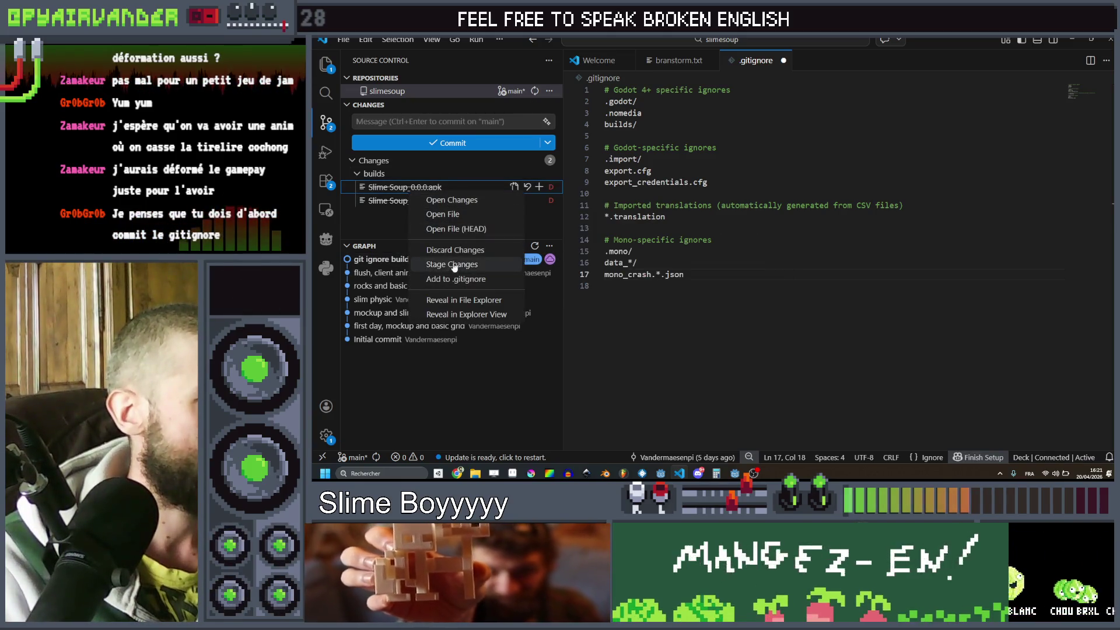
left_click(455, 250)
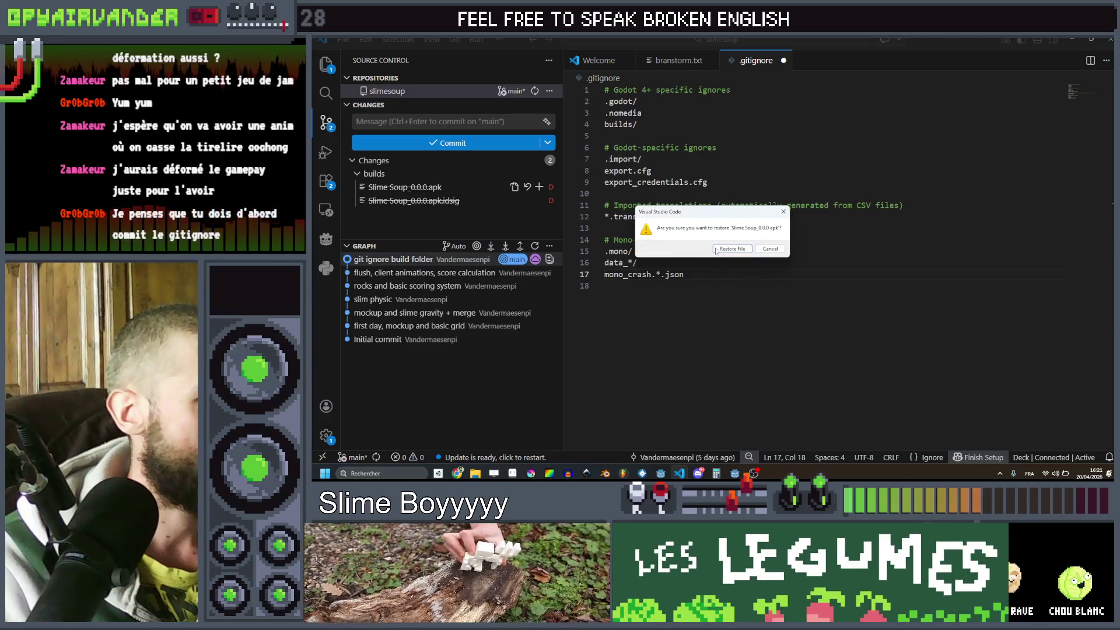
key("Return")
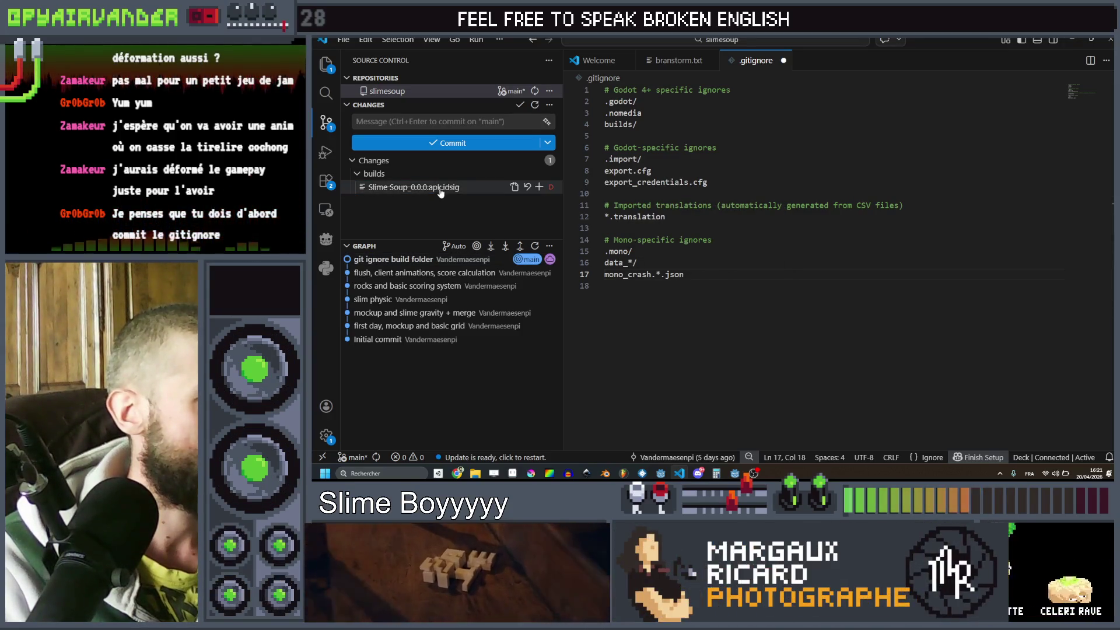
- Restore the deleted apk.idsig build file, leaving no pending source-control changes
right_click(440, 189)
left_click(484, 248)
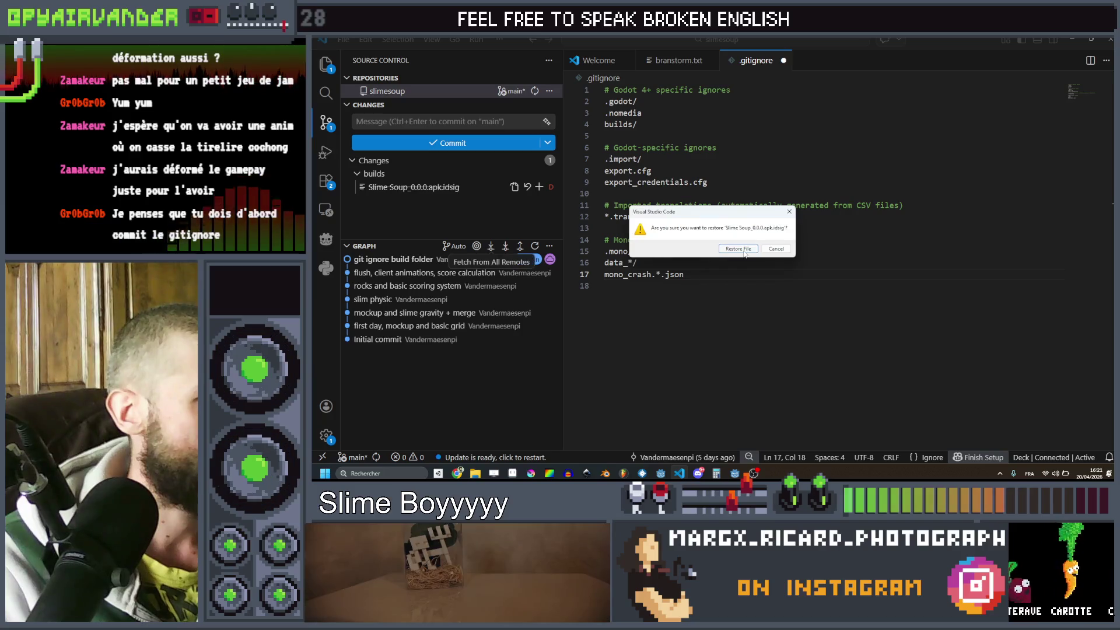
key("Escape")
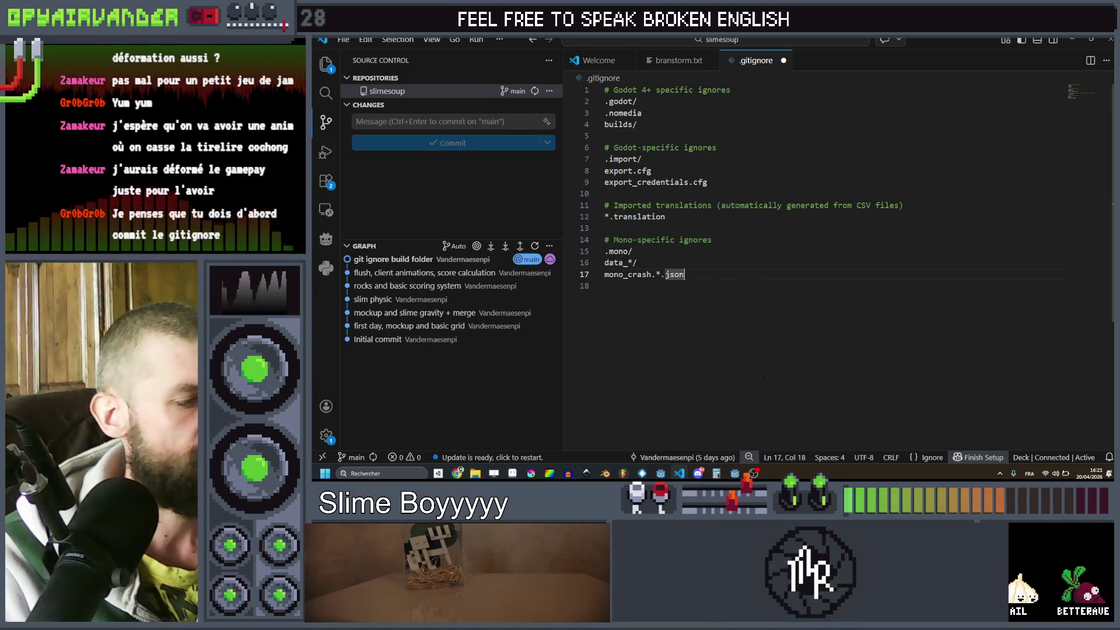
mouse_move(735, 473)
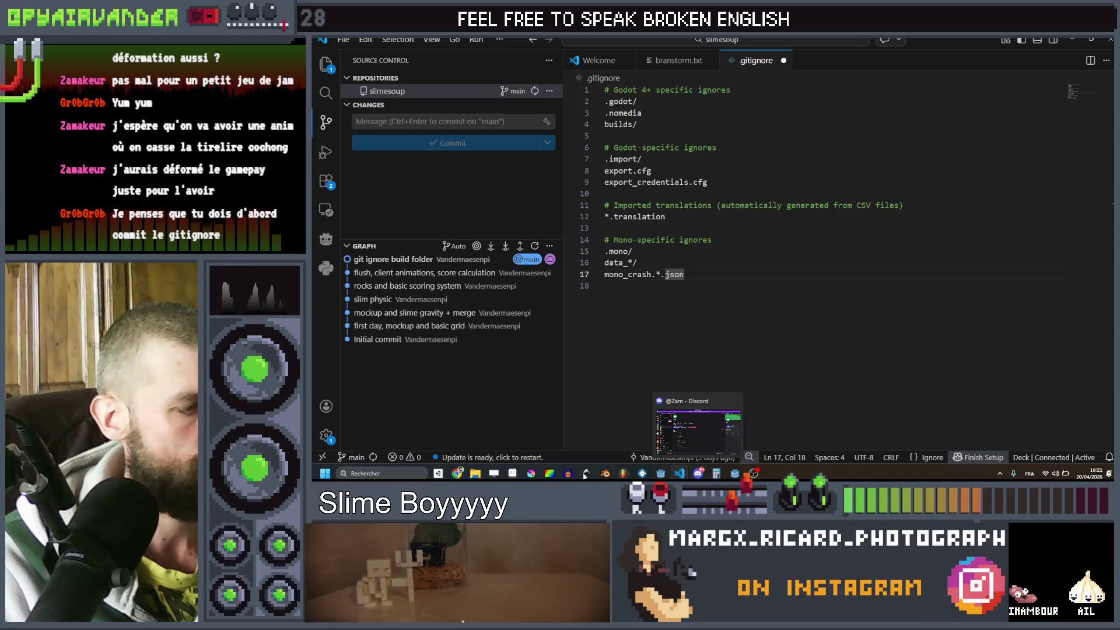
left_click(475, 474)
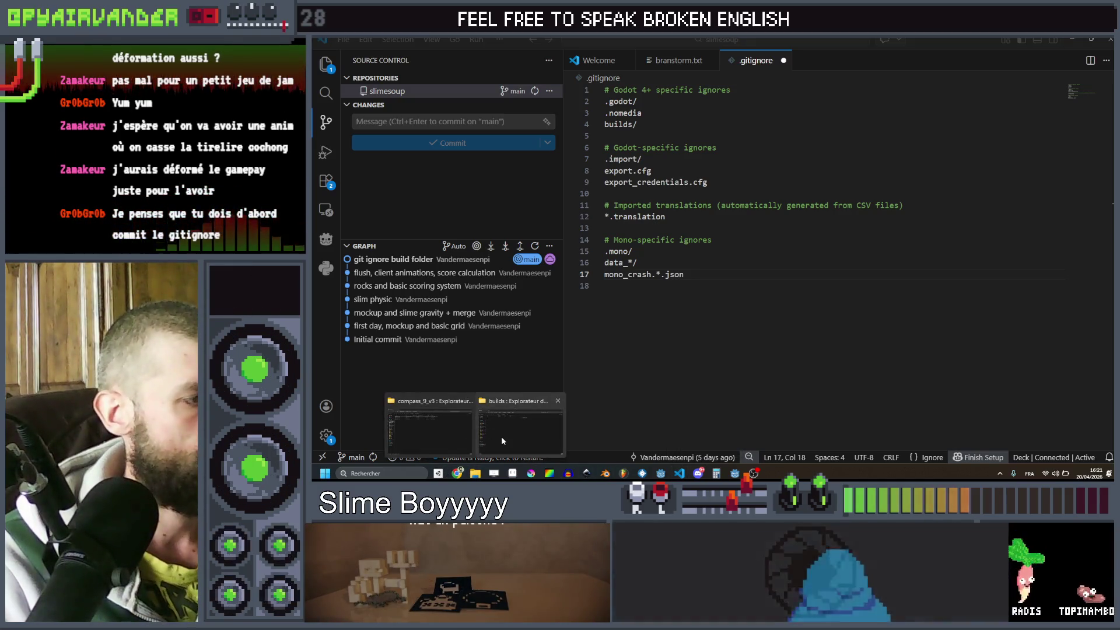
- Create a test text document in the builds folder and check whether VS Code lists it
left_click(502, 434)
right_click(623, 200)
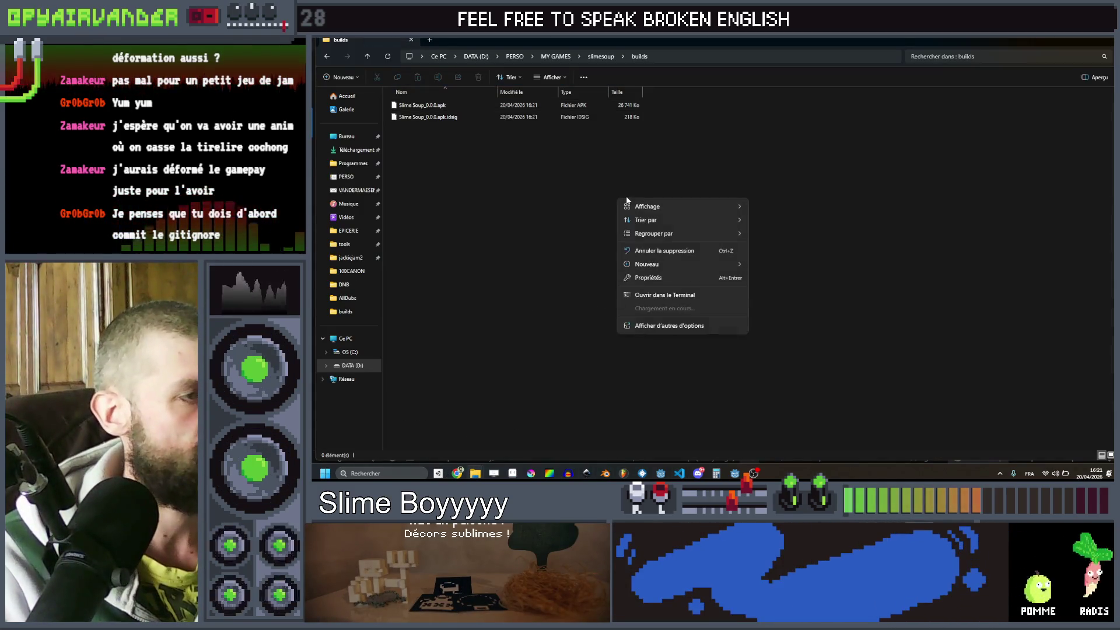
mouse_move(647, 264)
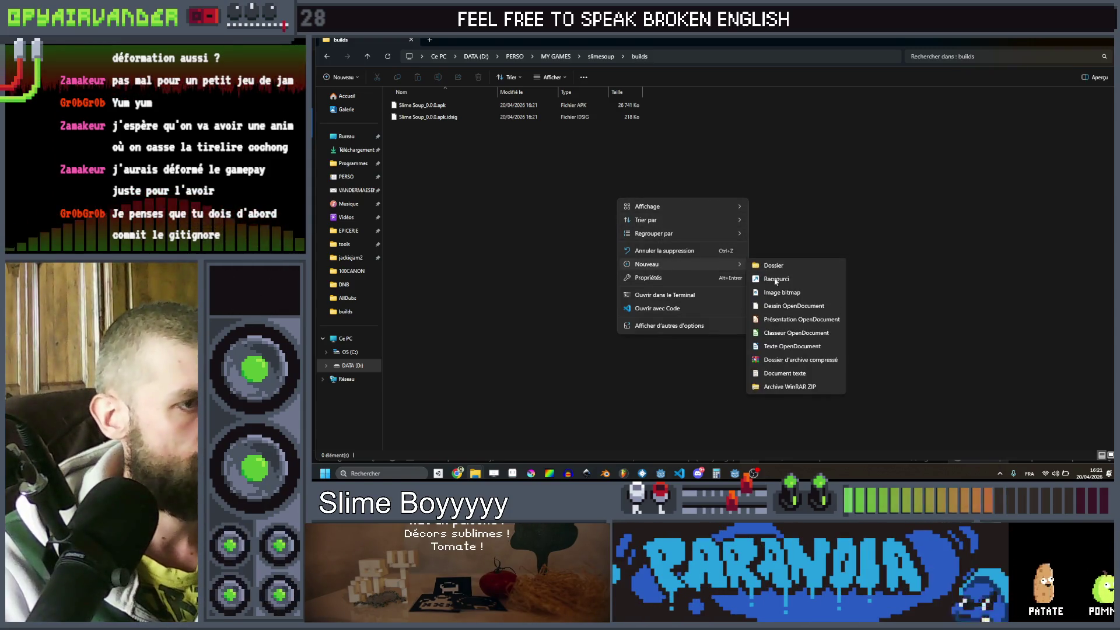
left_click(775, 373)
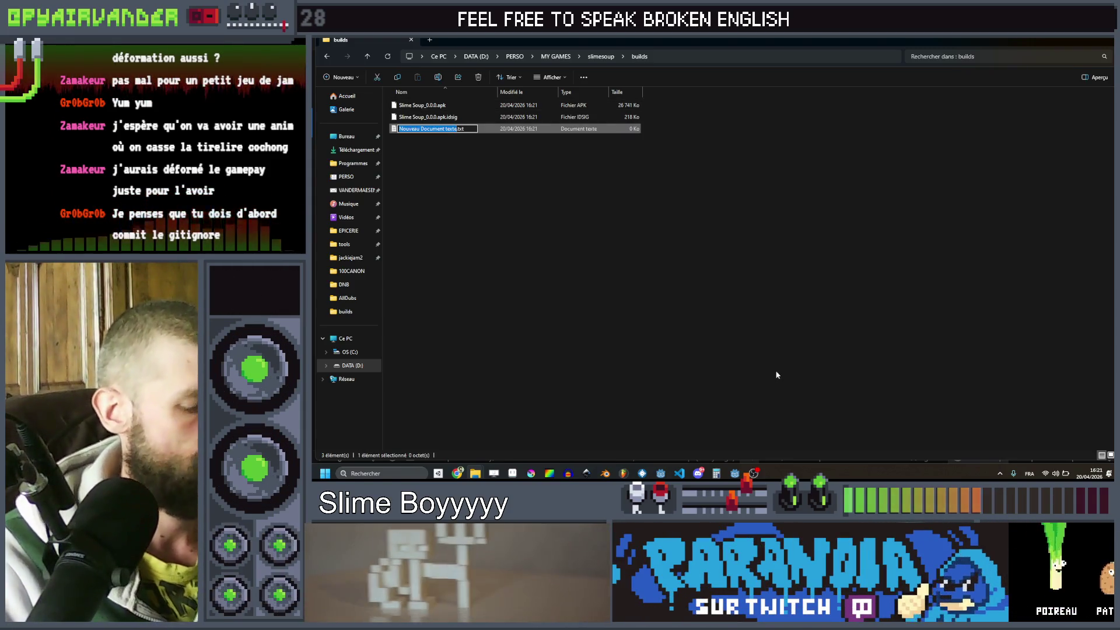
left_click(1082, 44)
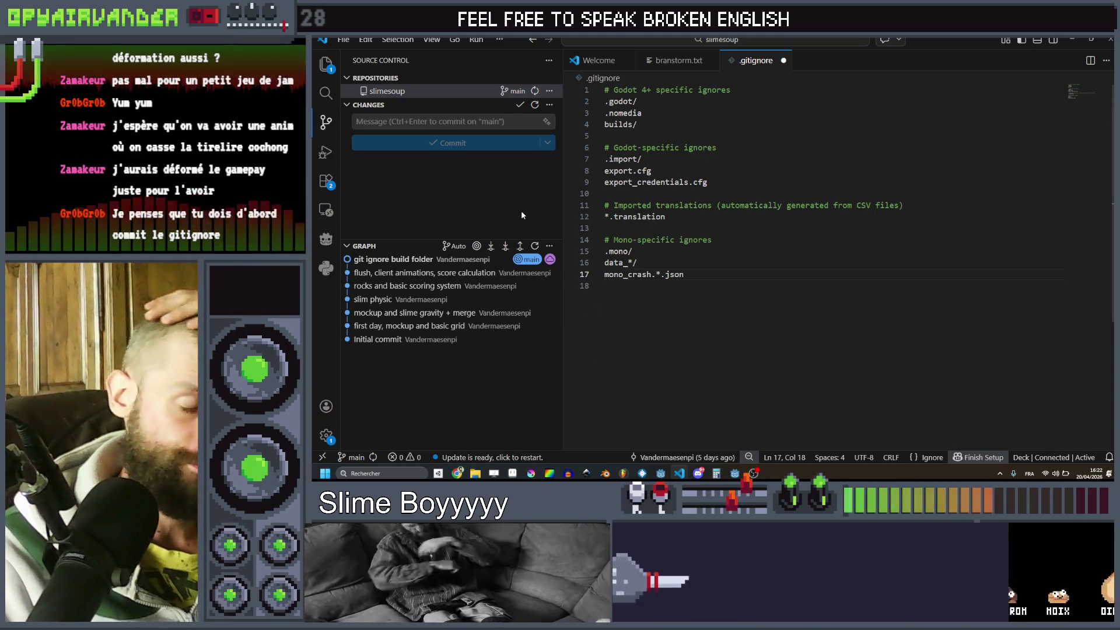
- Delete test.txt from the builds folder and close the Explorer window
mouse_move(512, 473)
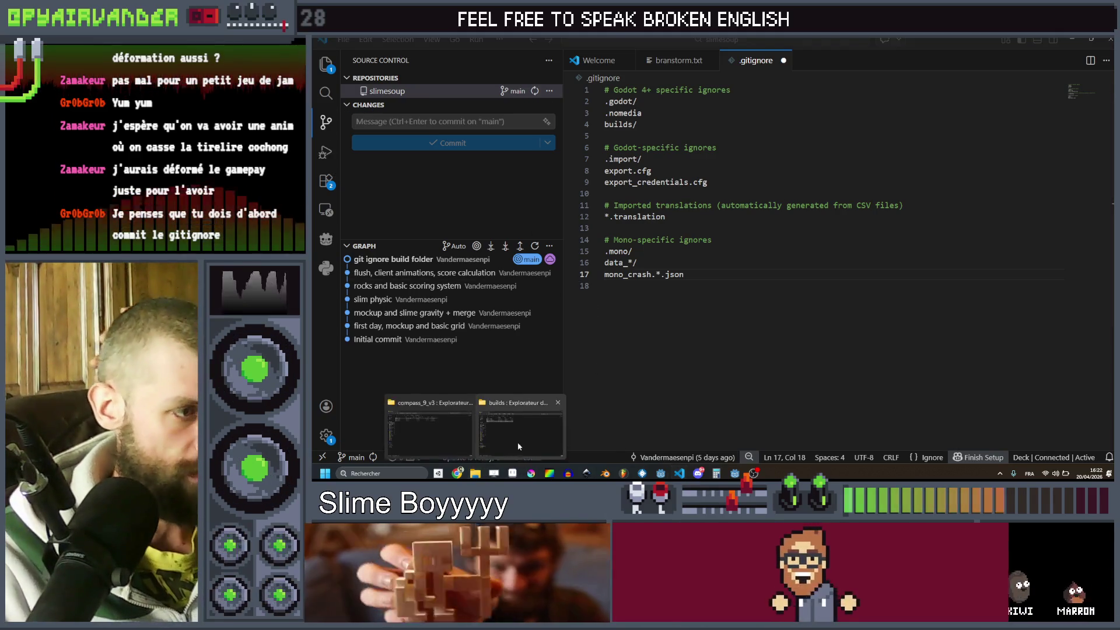
left_click(522, 442)
left_click_drag(569, 240, 410, 132)
key("Delete")
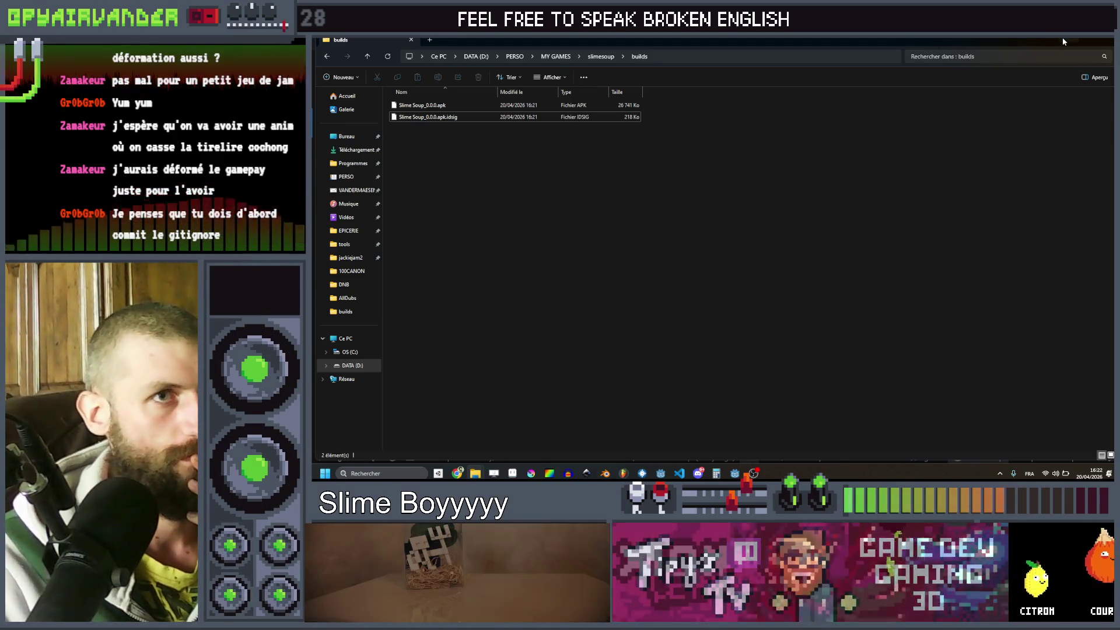
left_click(1062, 38)
left_click(767, 303)
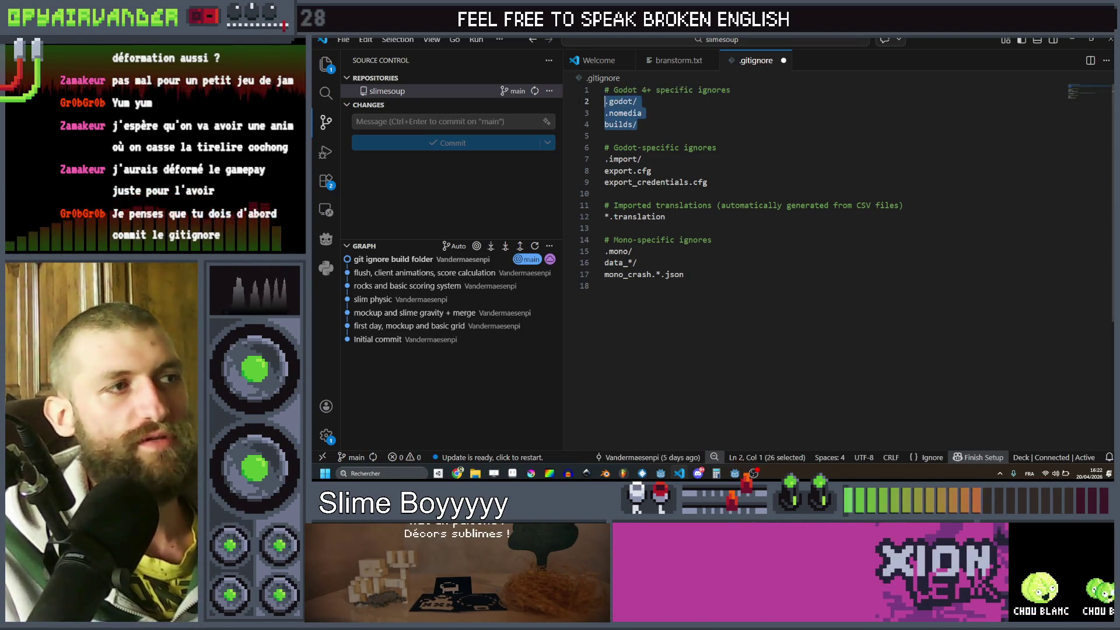
- Deselect the ignore rules in .gitignore and bring the git-scm gitignore docs to the front
left_click(719, 113)
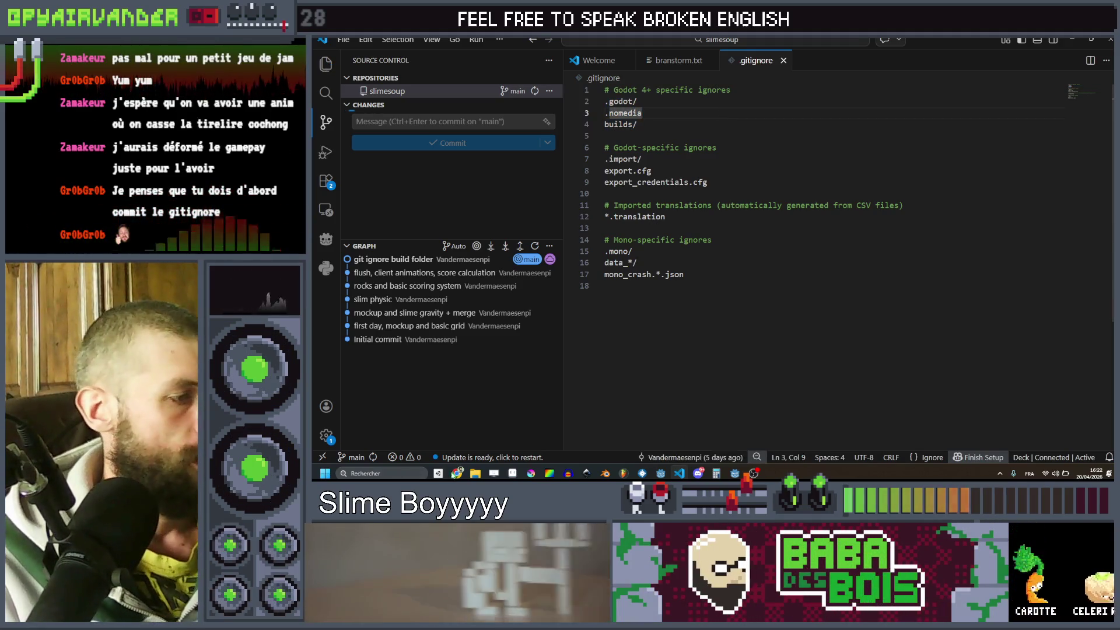
left_click(458, 473)
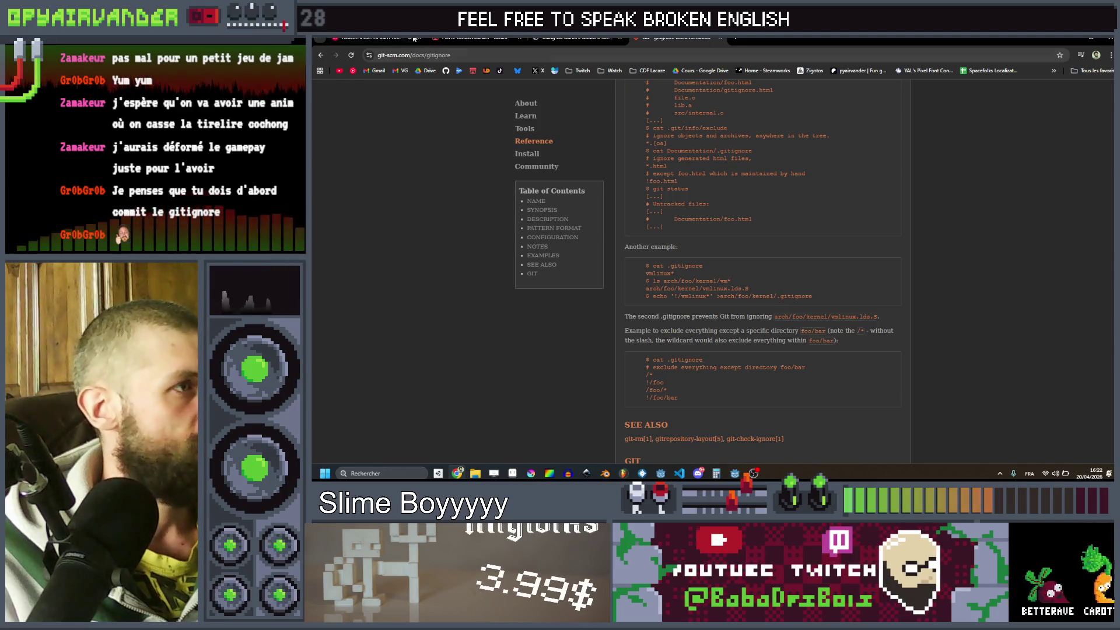
- From your own Twitch channel, expand the followed list and open a live watercolour art stream
left_click(580, 71)
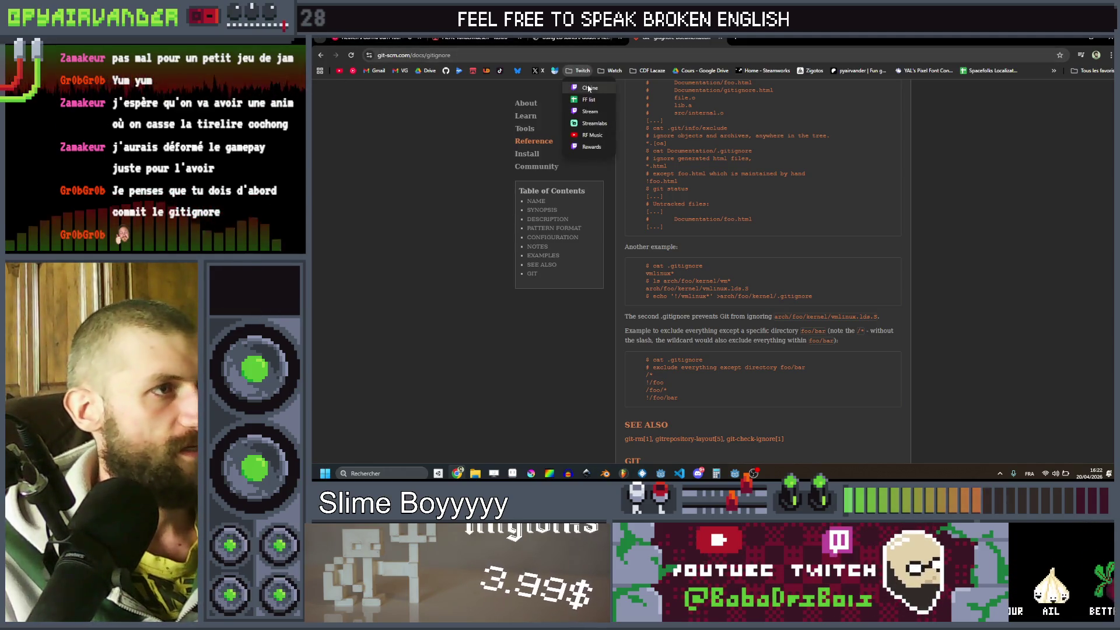
left_click(588, 88)
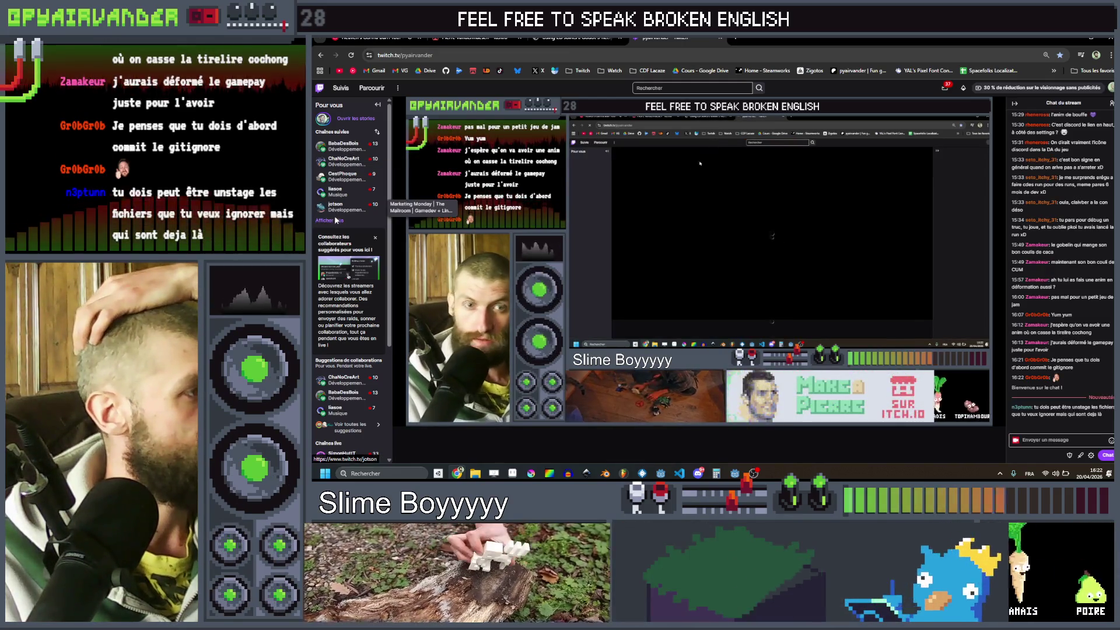
left_click(337, 220)
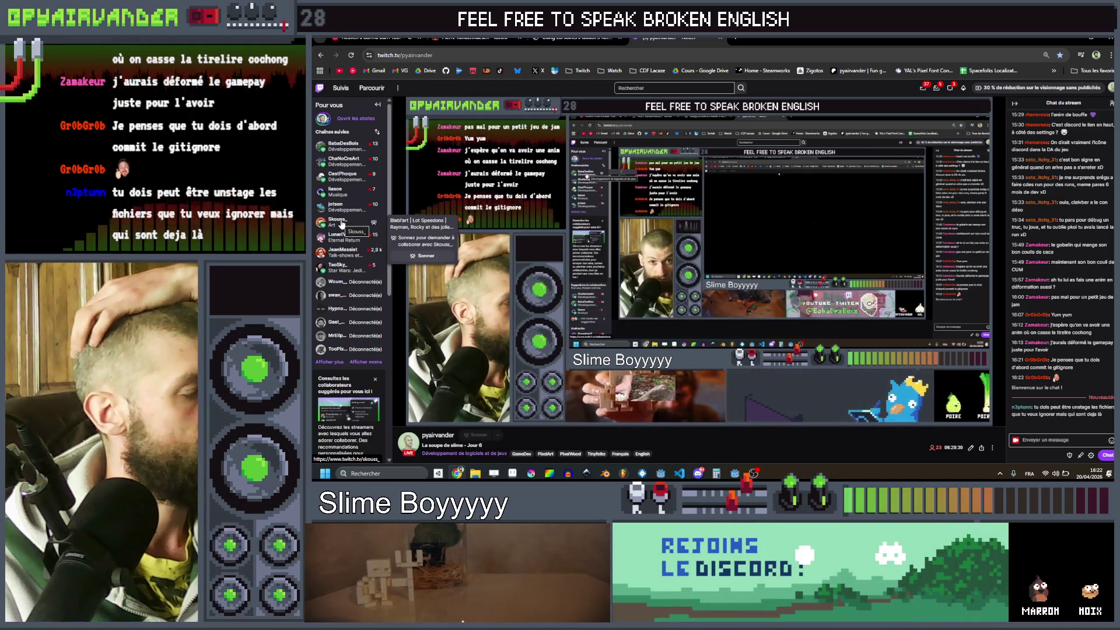
left_click(341, 224)
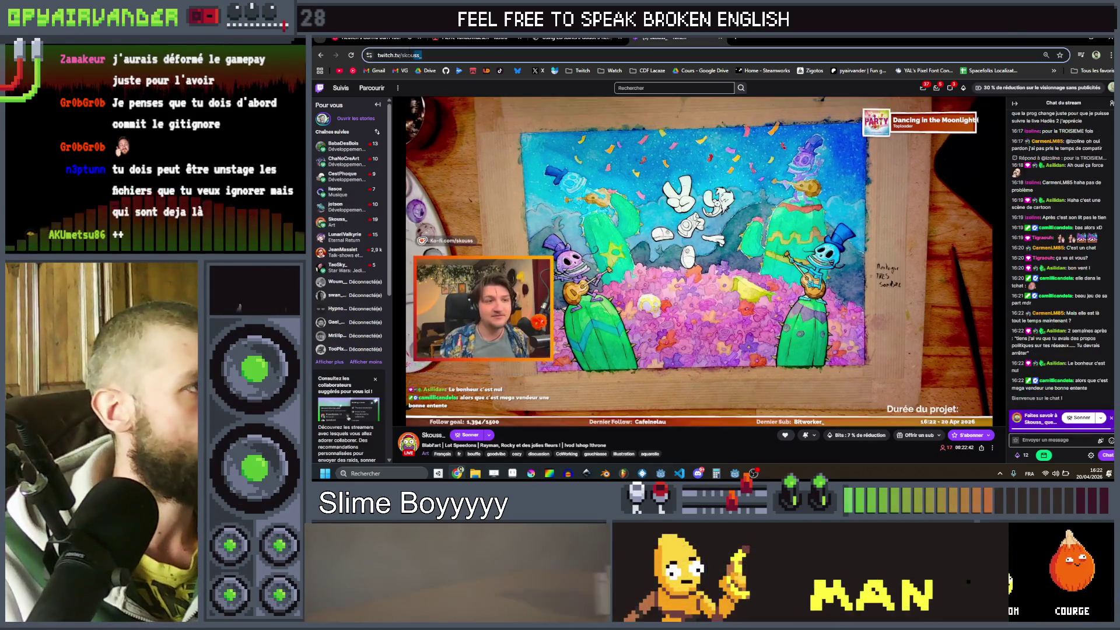
- Switch to a followed live game-development stream about music and sound integration
left_click(337, 152)
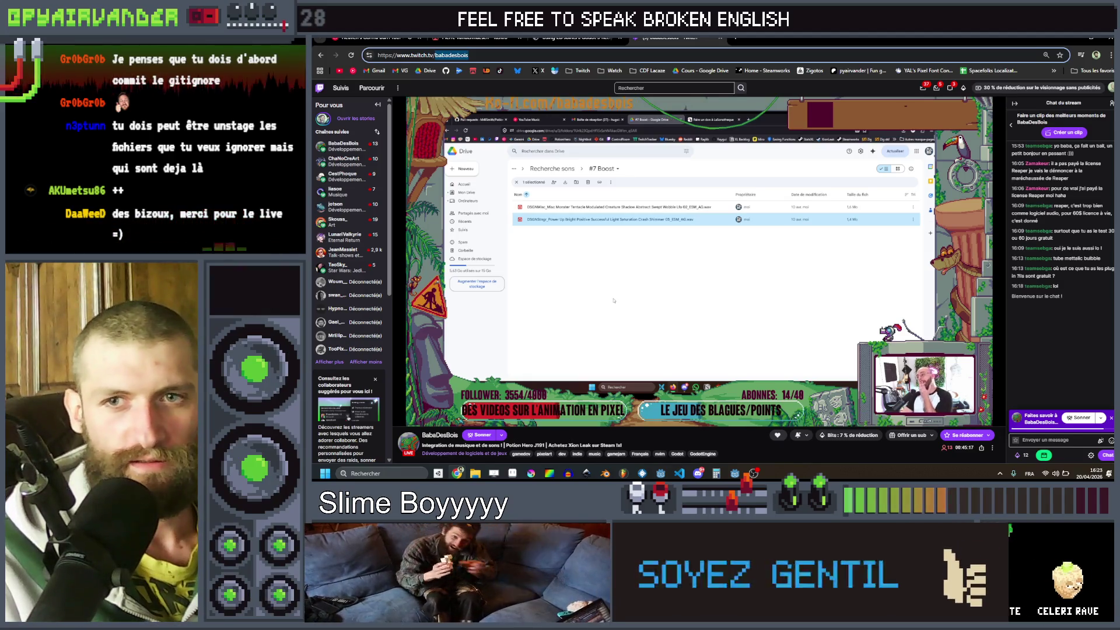
key("Escape")
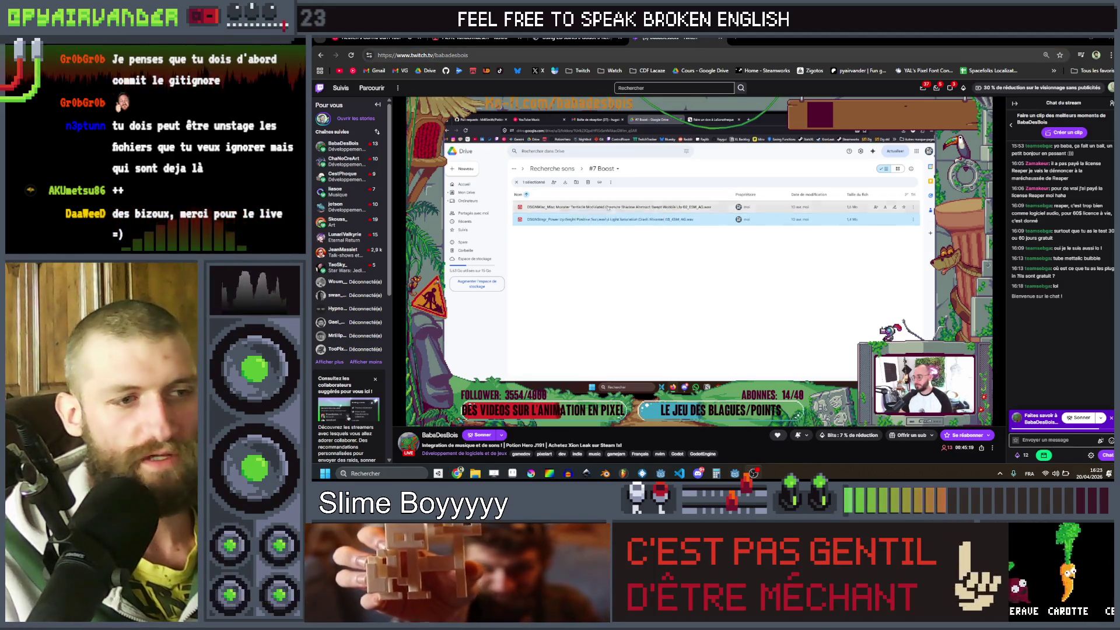